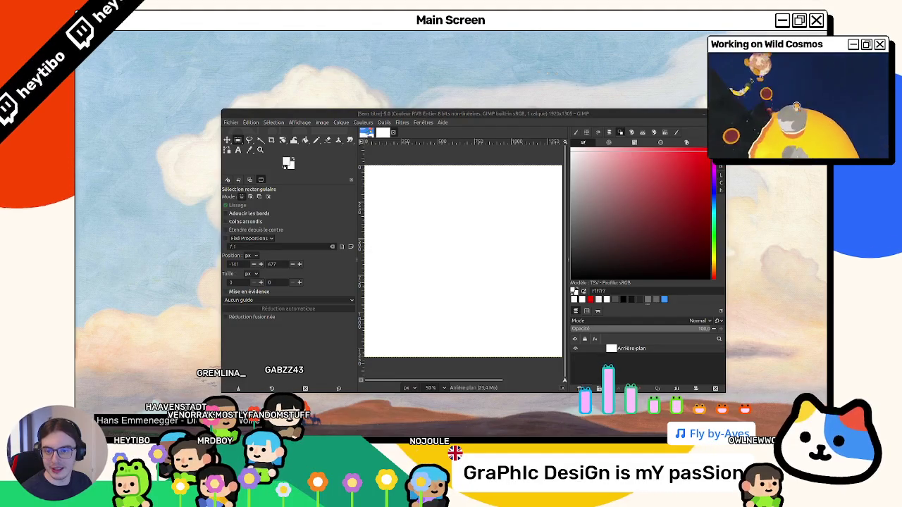
Step: Add shirt_back.png and shirt_front.png as canvas layers and maximize the GIMP window
drag(900, 281, 457, 285)
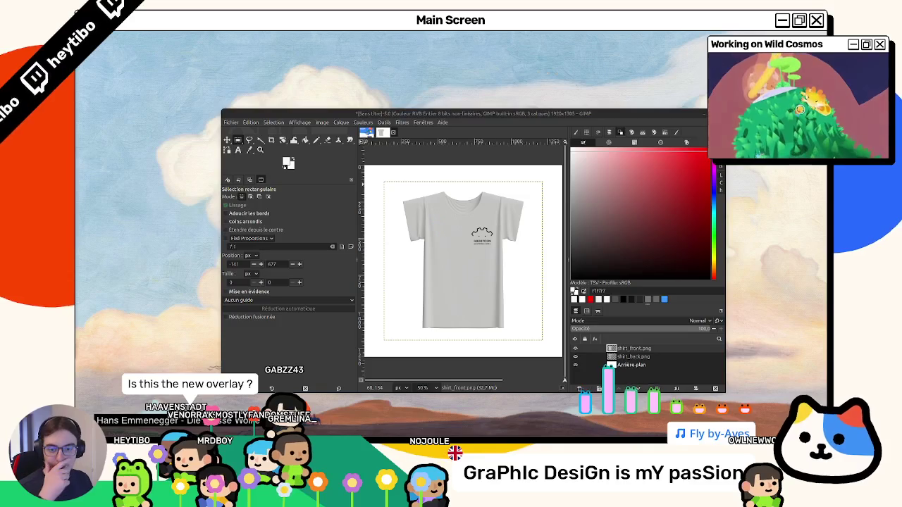
key(super+Up)
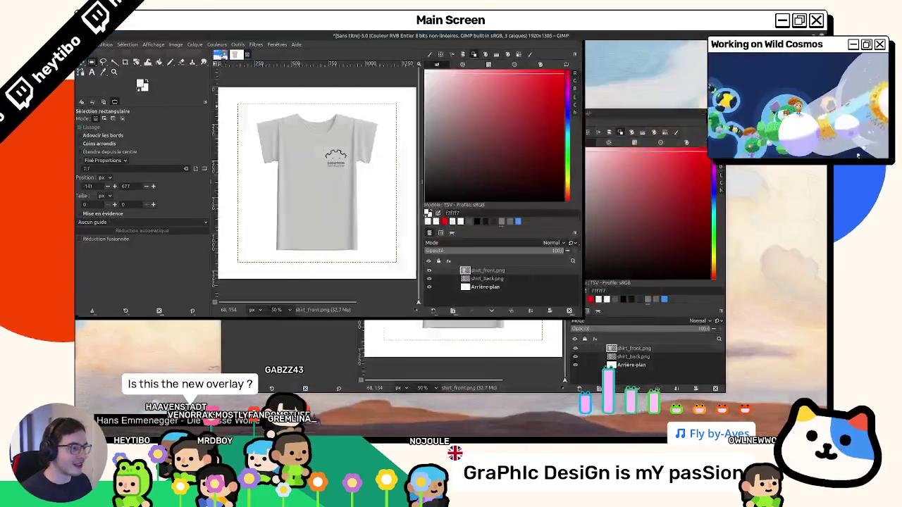
Step: Move the logo shirt to the left and the flower-print shirt to the right, then select the background layer
key(m)
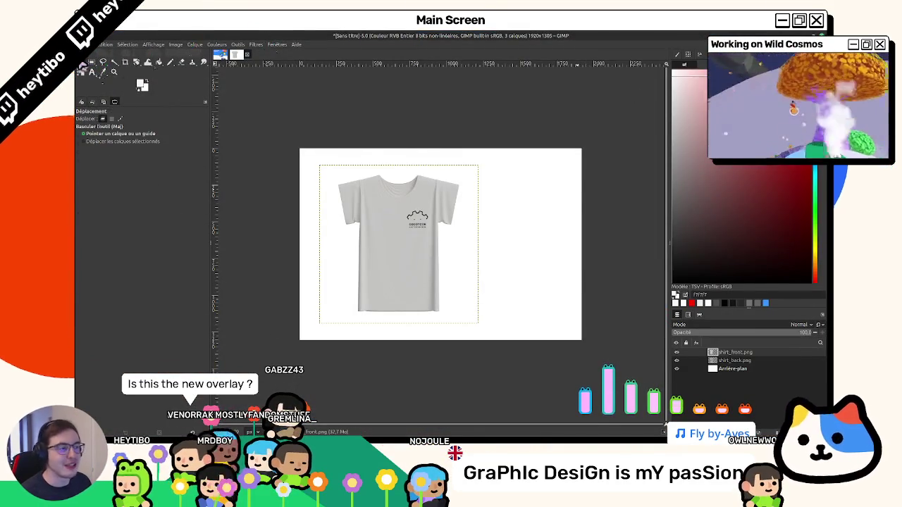
mouse_move(352, 165)
mouse_down()
mouse_move(403, 298)
mouse_move(470, 251)
mouse_move(396, 191)
mouse_move(374, 256)
mouse_move(455, 260)
mouse_move(354, 260)
mouse_move(436, 279)
mouse_move(479, 258)
mouse_move(432, 261)
mouse_move(543, 264)
mouse_up()
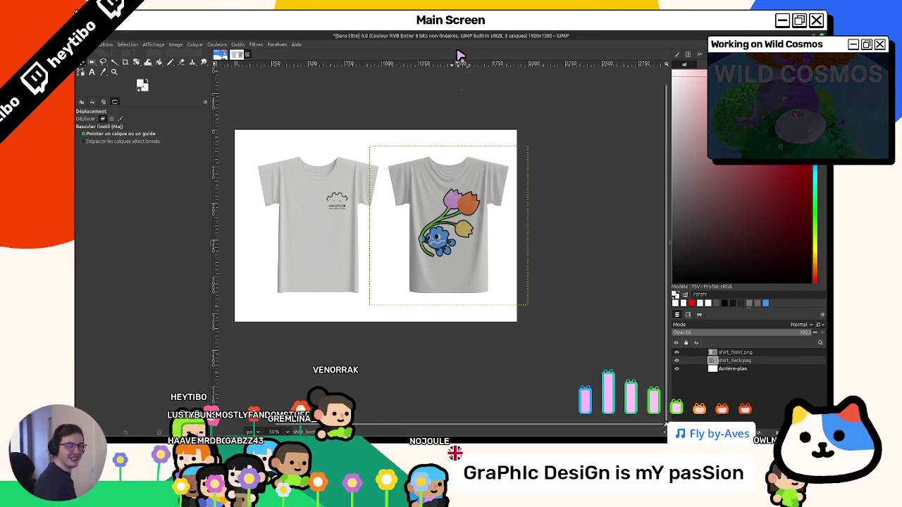
mouse_move(318, 181)
mouse_down()
mouse_move(310, 179)
mouse_move(352, 182)
mouse_up()
key(ctrl+z)
key(ctrl+z)
key(ctrl+z)
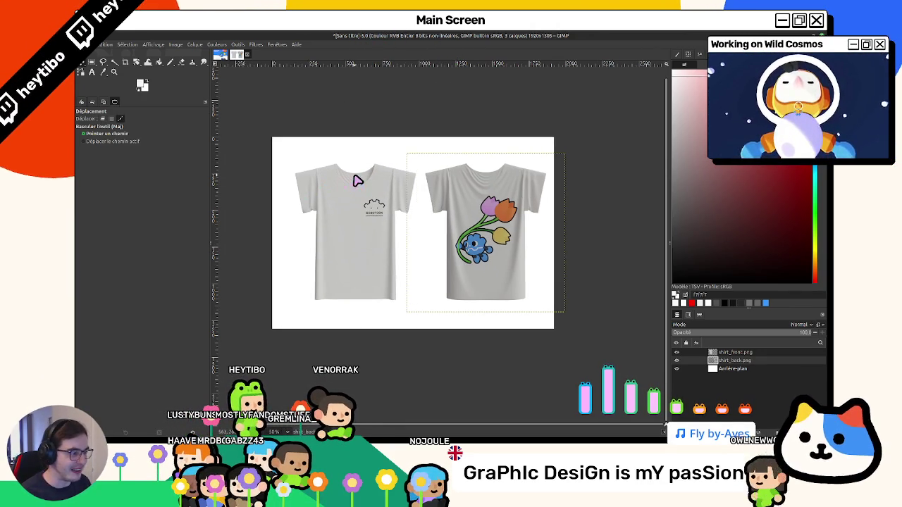
key(ctrl+y)
key(ctrl+y)
key(ctrl+y)
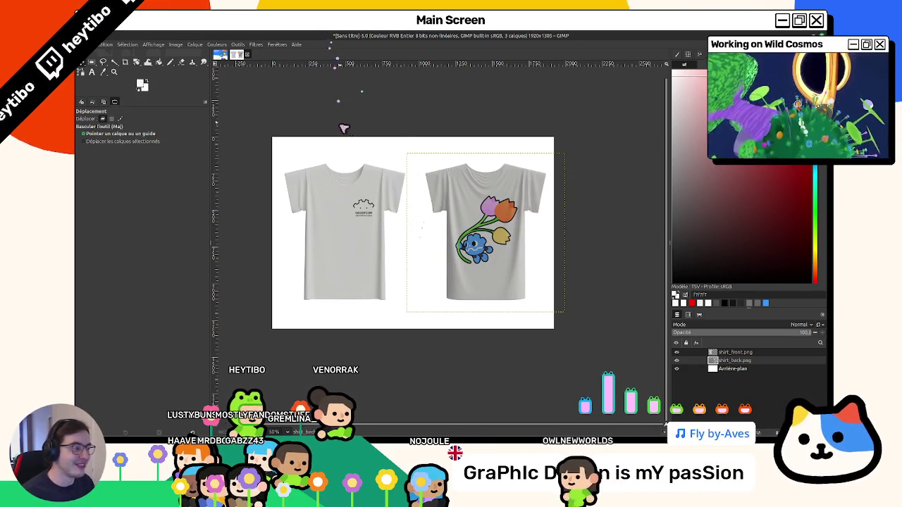
mouse_move(507, 239)
mouse_down()
mouse_move(507, 251)
mouse_move(497, 239)
mouse_move(491, 263)
mouse_up()
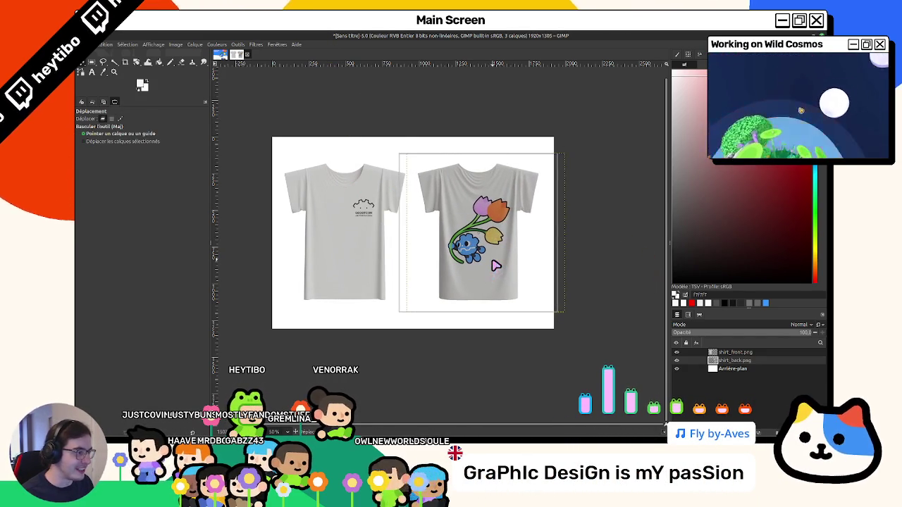
click(732, 368)
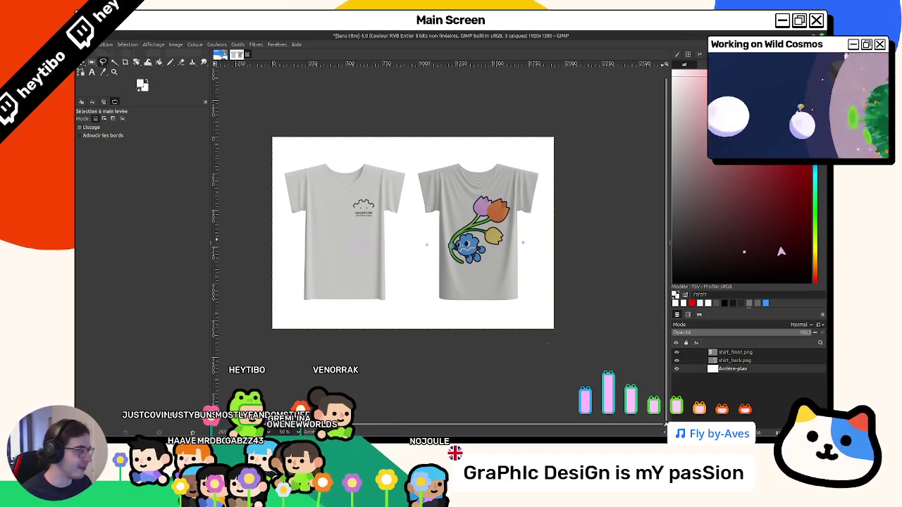
Step: Bucket-fill the white background layer with black
click(158, 63)
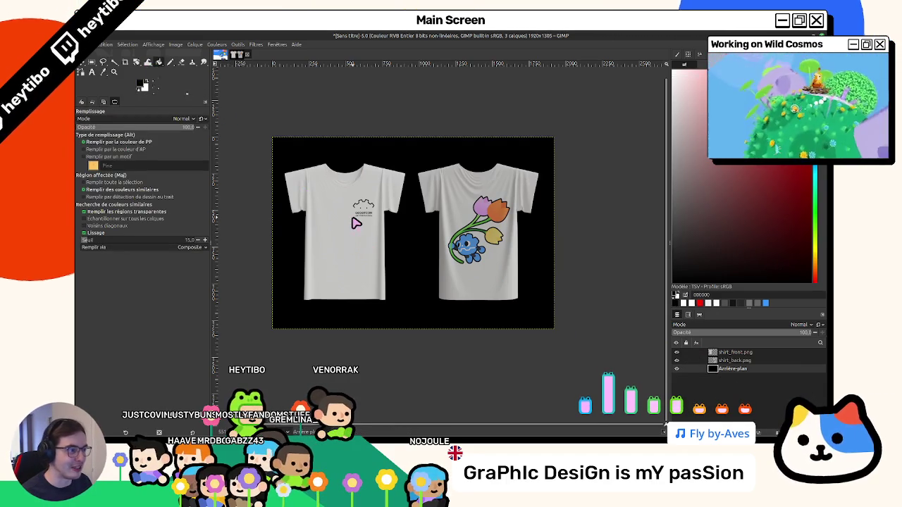
click(296, 317)
shift+click(733, 360)
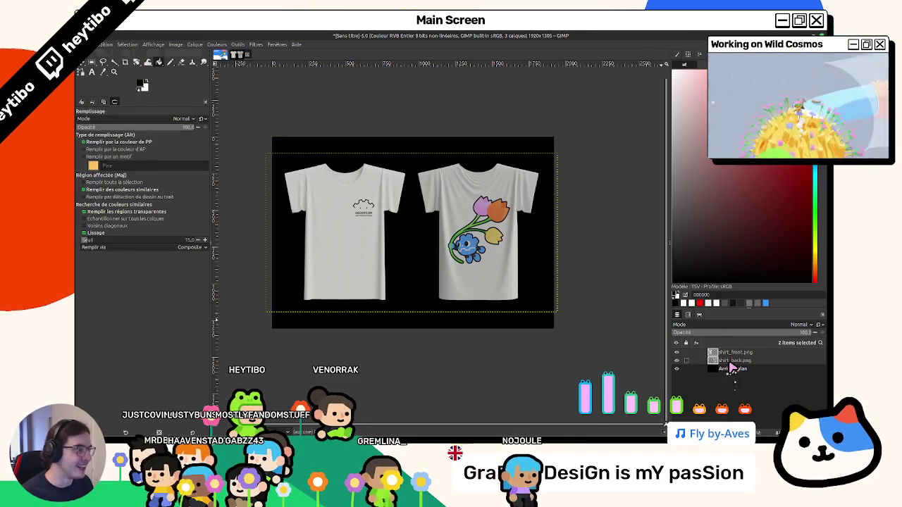
Step: Nudge the shirts into place and merge the left shirt down into shirt_back.png
key(m)
drag(291, 174, 296, 175)
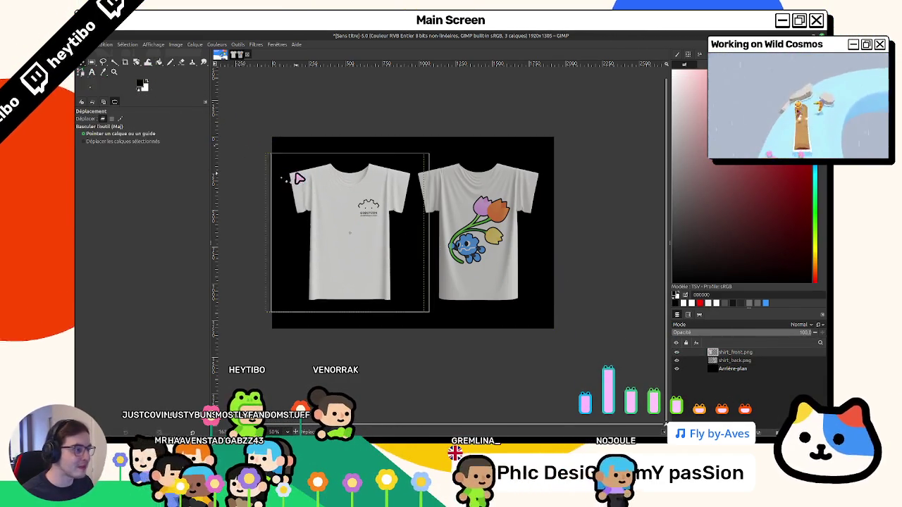
drag(471, 195, 474, 196)
key(ctrl+z)
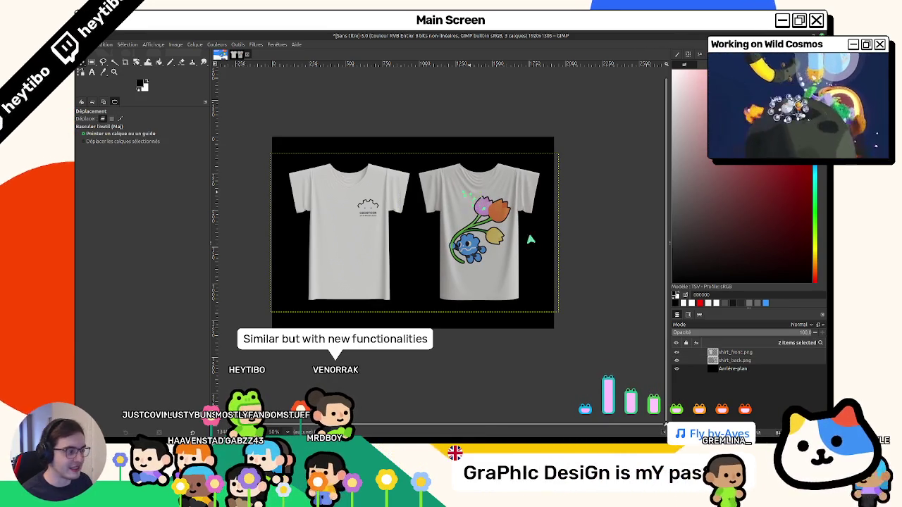
right_click(729, 352)
click(678, 216)
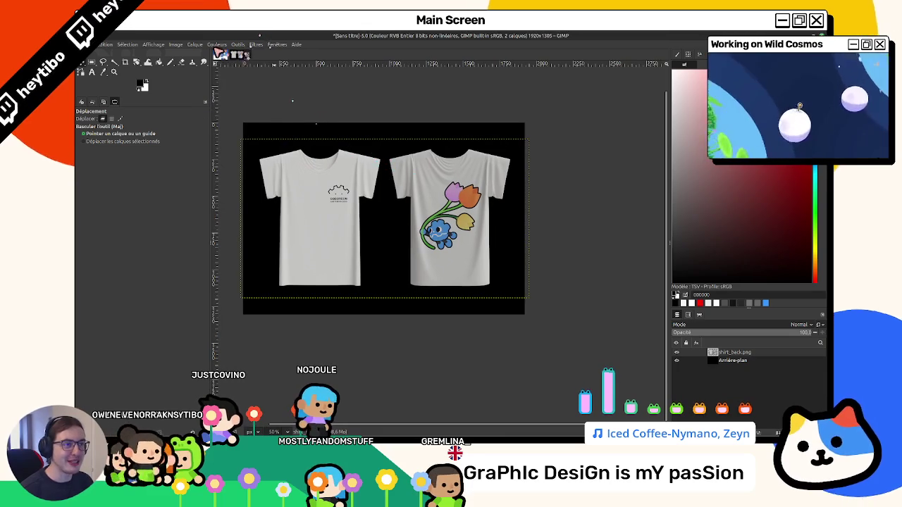
Step: Apply Levels to brighten the shirts, with the white input point lowered to 205
click(217, 44)
click(236, 120)
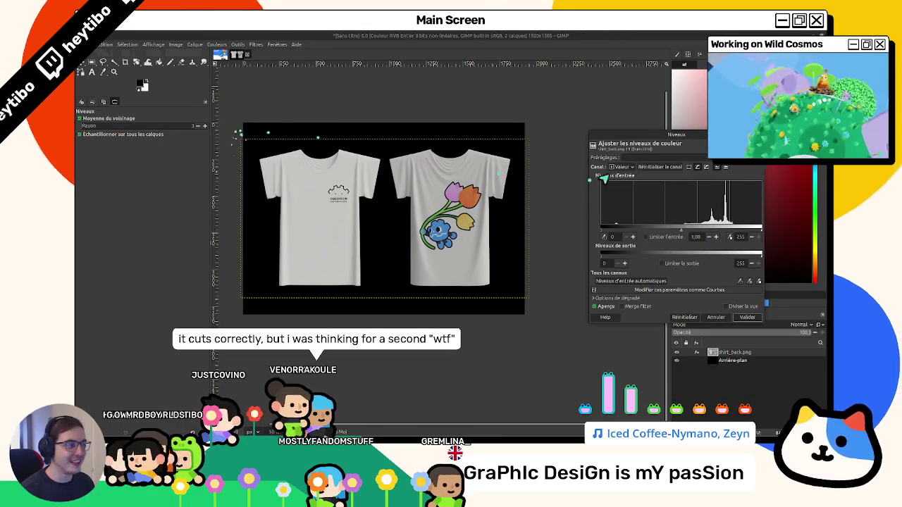
drag(627, 139, 440, 122)
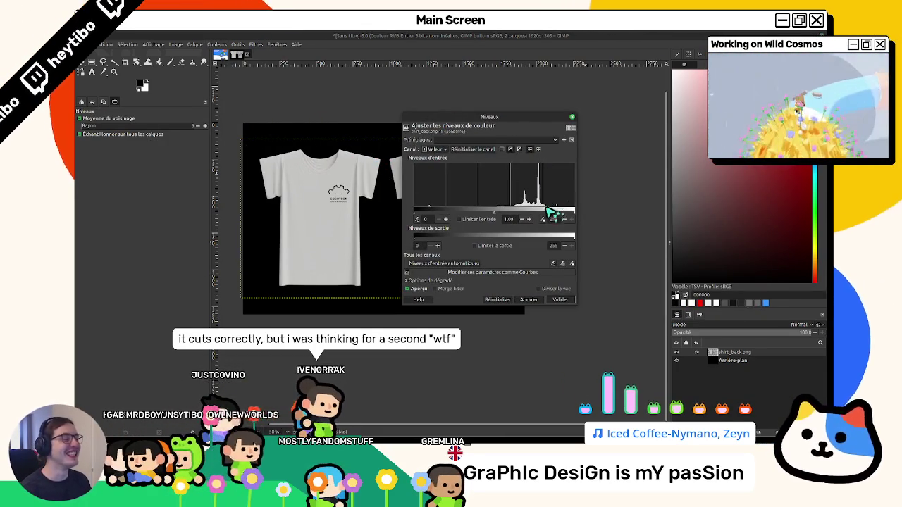
drag(574, 210, 532, 209)
mouse_move(463, 117)
mouse_down()
mouse_move(425, 190)
mouse_move(355, 265)
mouse_move(342, 171)
mouse_move(325, 154)
mouse_up()
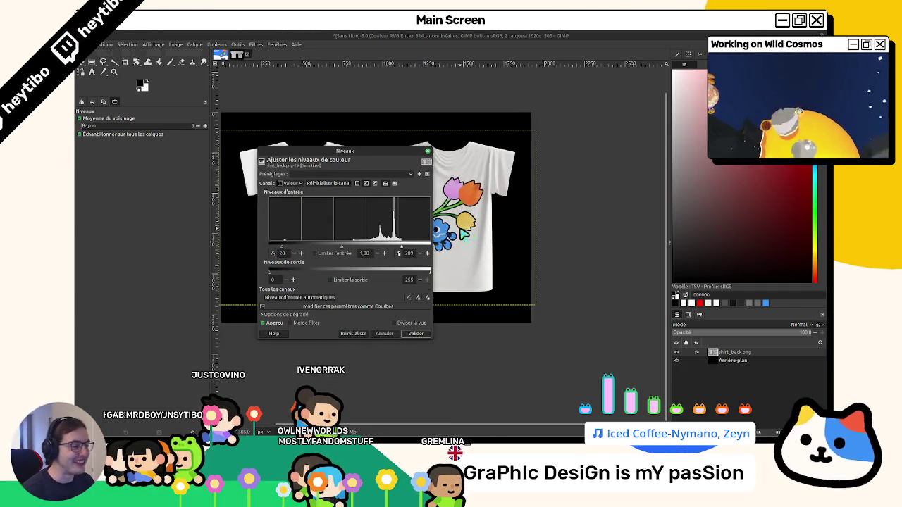
key(plus)
key(plus)
drag(290, 248, 291, 271)
drag(400, 243, 406, 264)
click(413, 334)
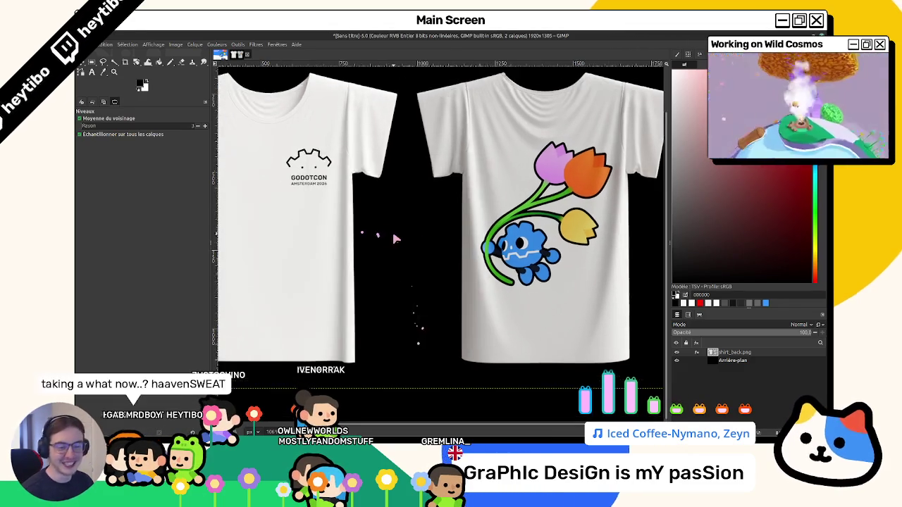
Step: Raise the Saturation scale slightly and apply it to the shirt_back layer
click(216, 44)
click(225, 86)
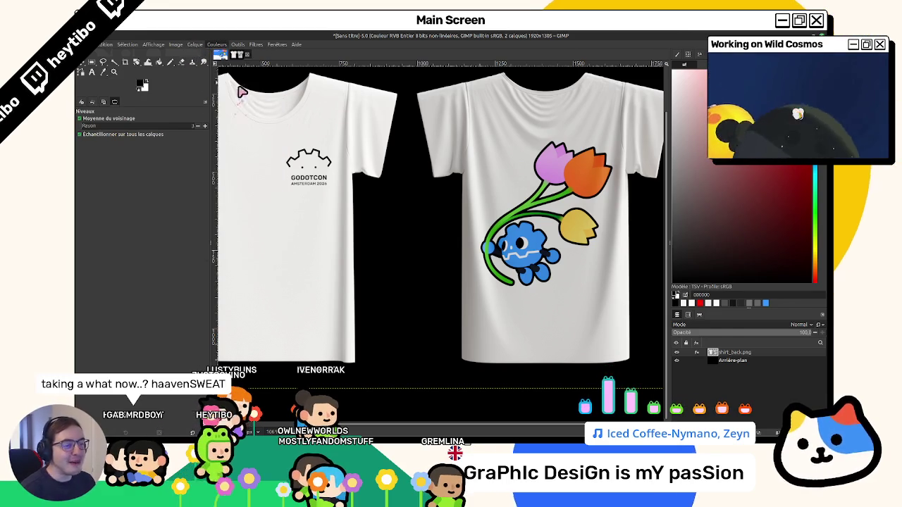
drag(463, 294, 491, 296)
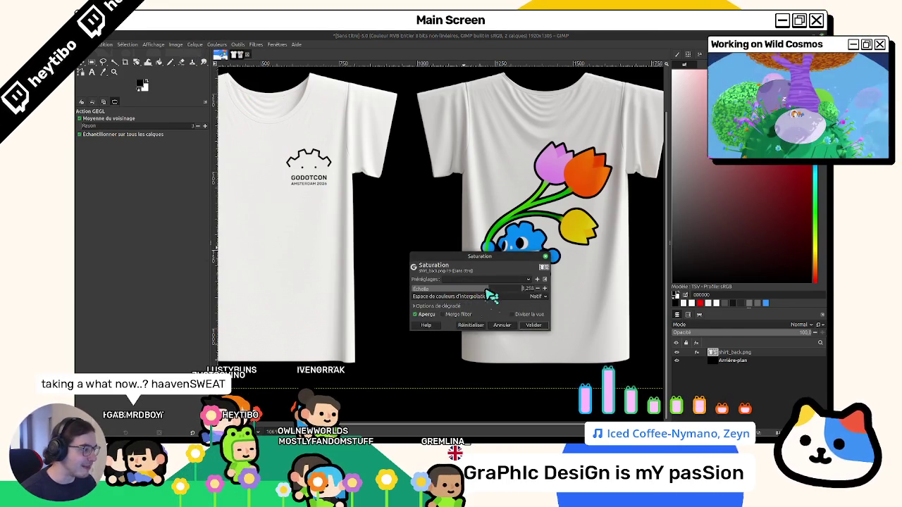
click(534, 326)
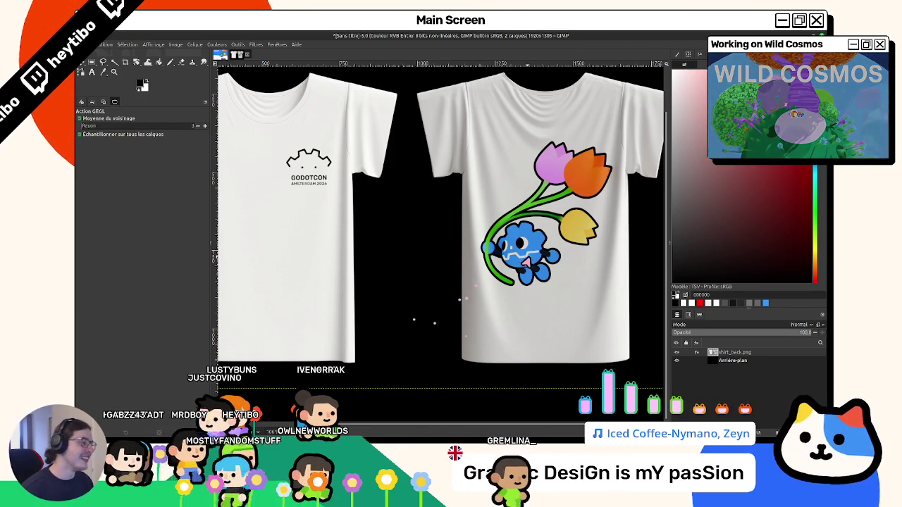
Step: Select the layer's opaque pixels using Alpha to Selection
scroll(524, 268, down, 1)
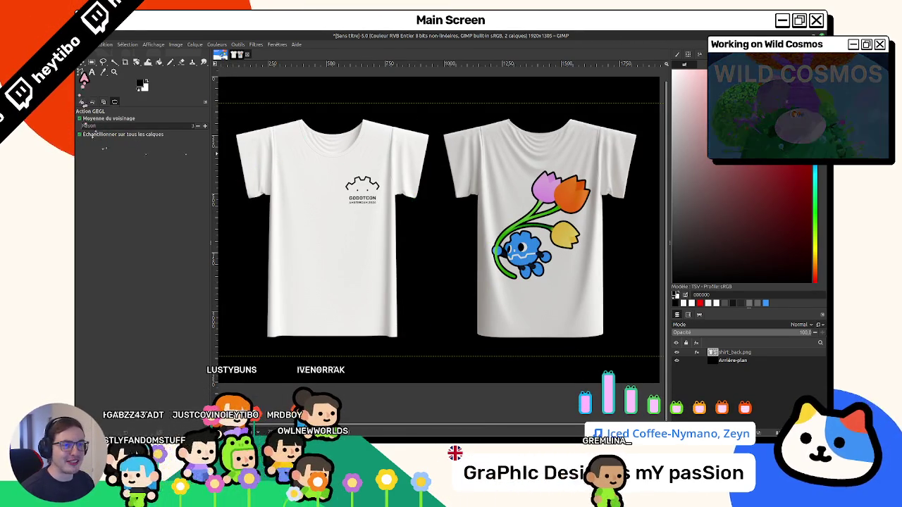
click(91, 67)
scroll(428, 175, down, 1)
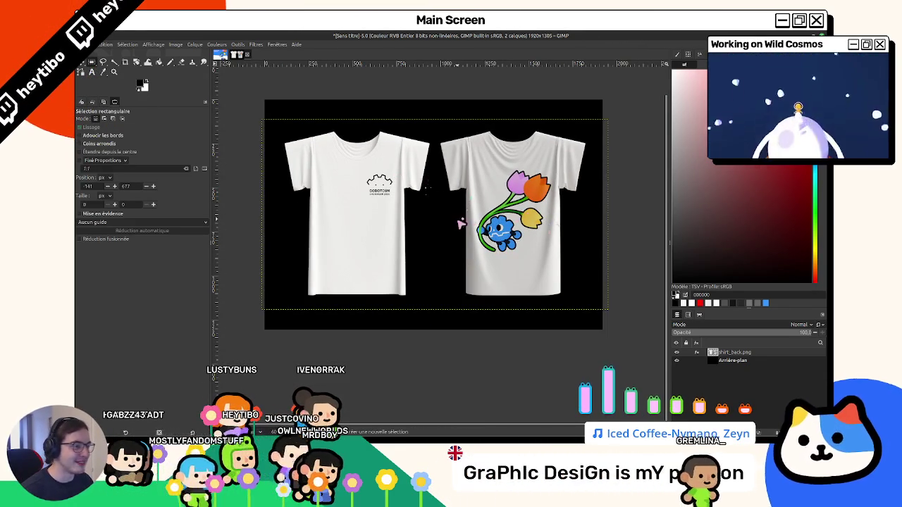
right_click(733, 360)
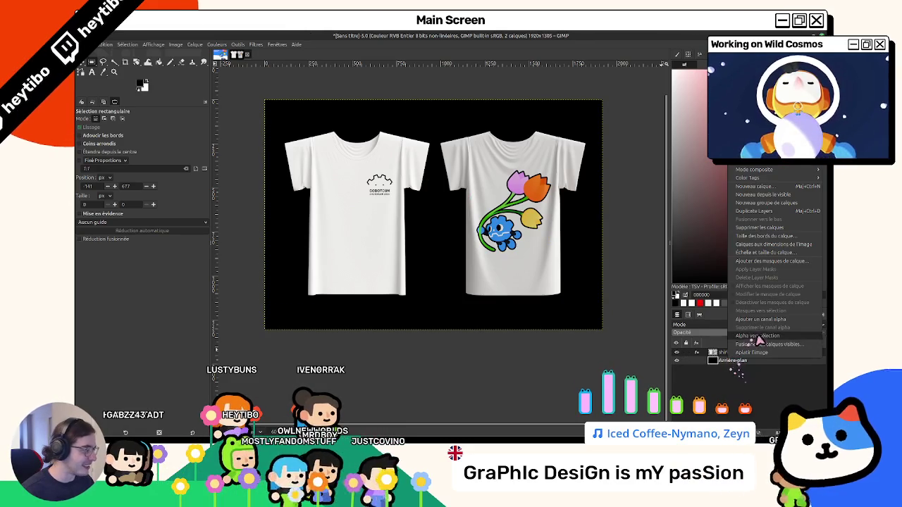
click(715, 377)
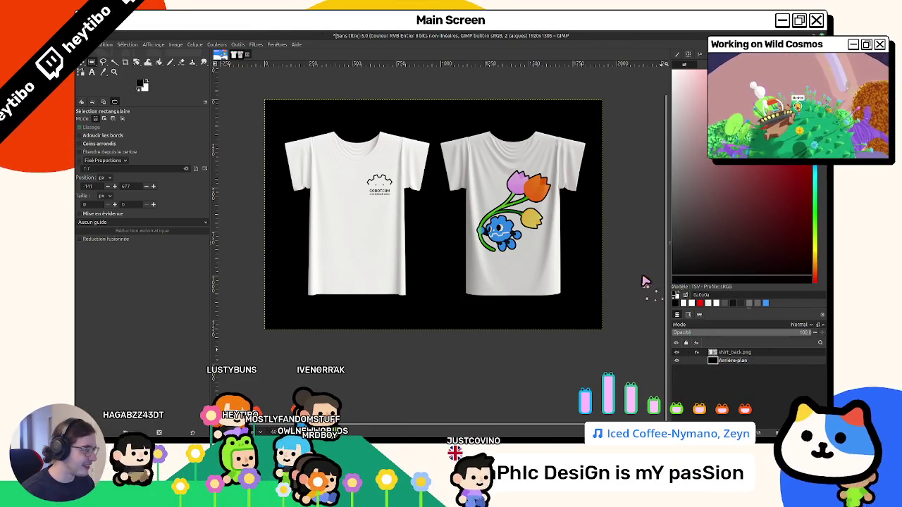
Step: Undo an accidental grey bucket fill and make shirt_back.png the active layer
key(f)
key(shift+b)
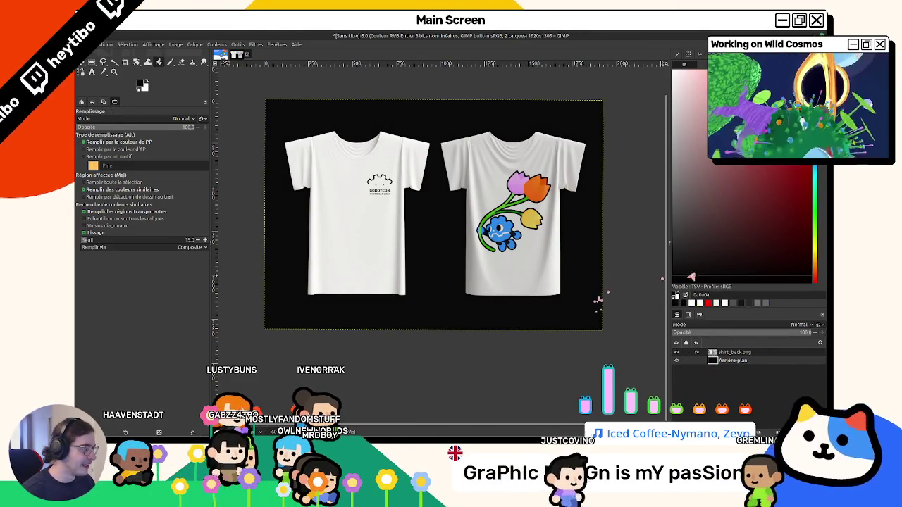
click(501, 232)
key(ctrl+z)
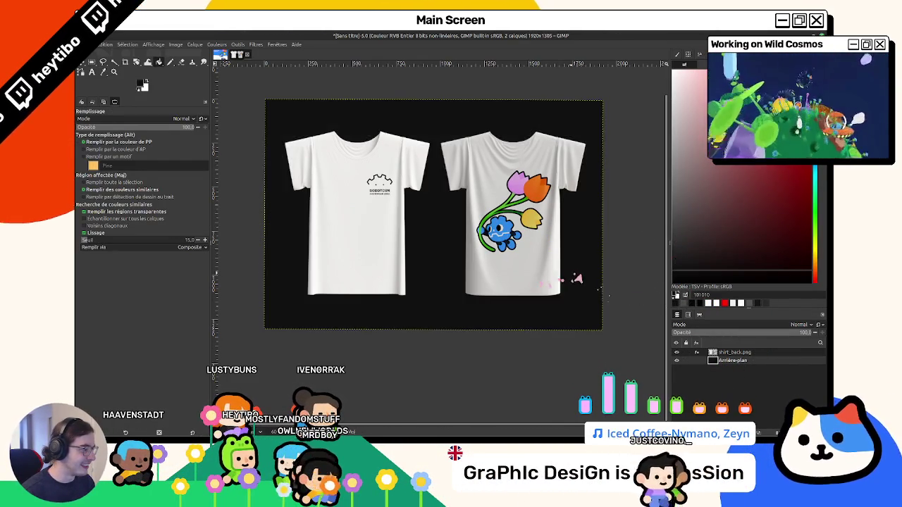
click(734, 352)
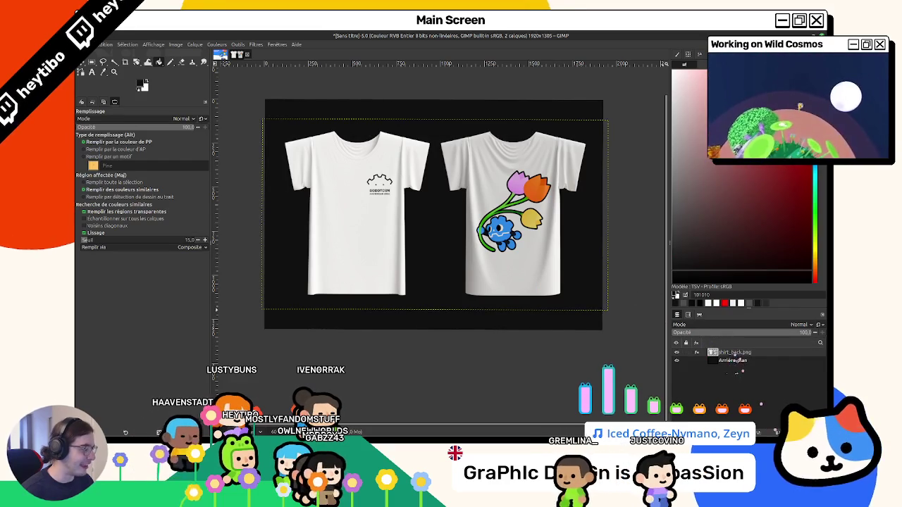
Step: Fit the layer to the image size and open the export dialog for shirt_mockup.png
click(176, 44)
mouse_move(195, 44)
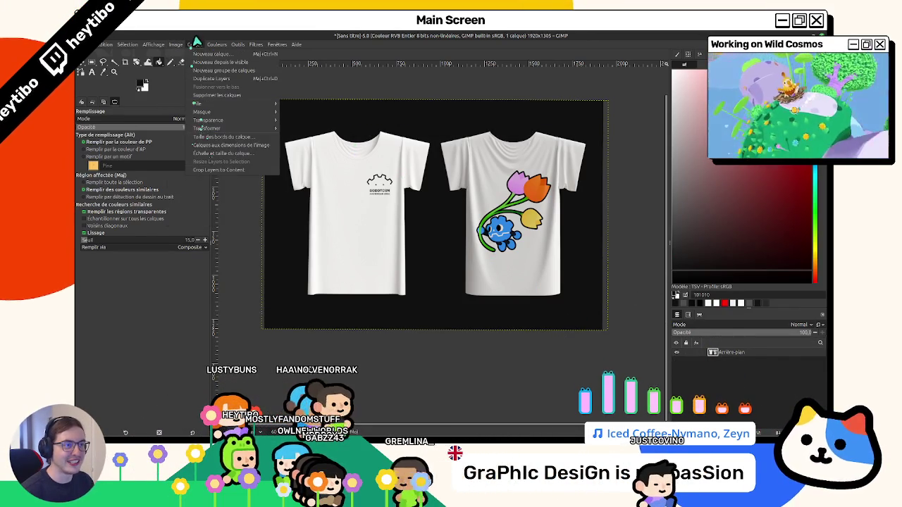
click(213, 150)
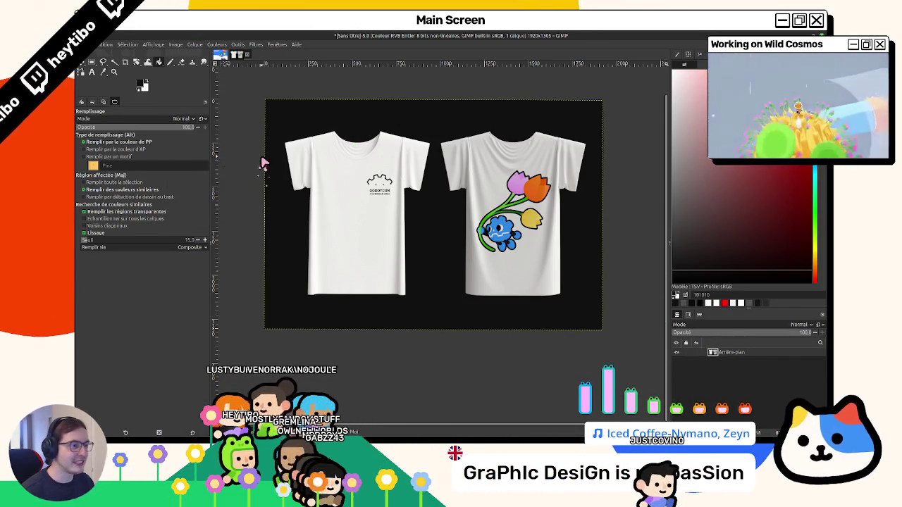
key(ctrl+shift+e)
drag(363, 145, 317, 146)
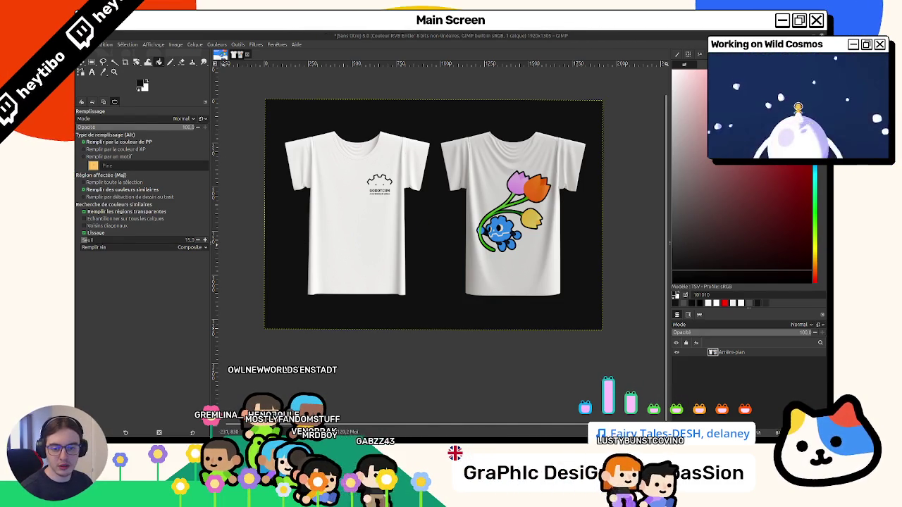
Step: Export shirt_mockup.png, undo the merge to restore both layers, and save shirt_mockup.xcf
key(ctrl+e)
scroll(382, 296, up, 2)
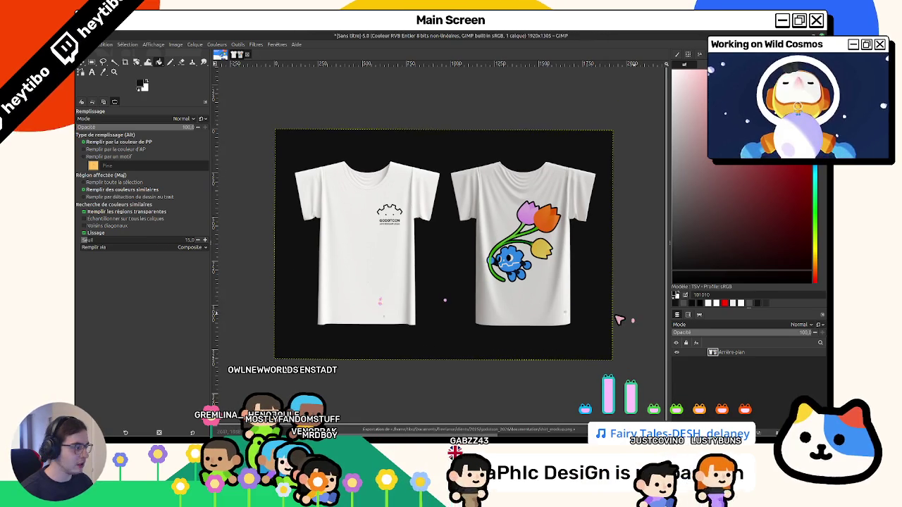
key(ctrl+z)
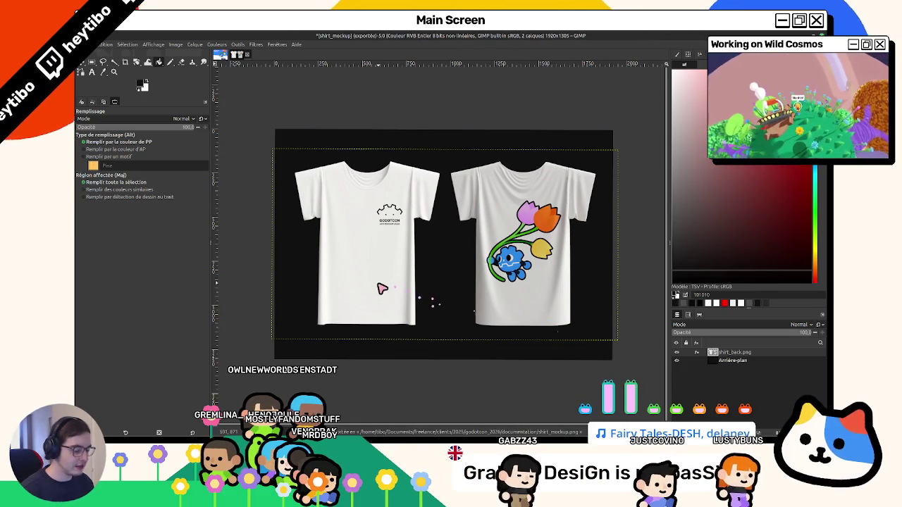
key(ctrl+s)
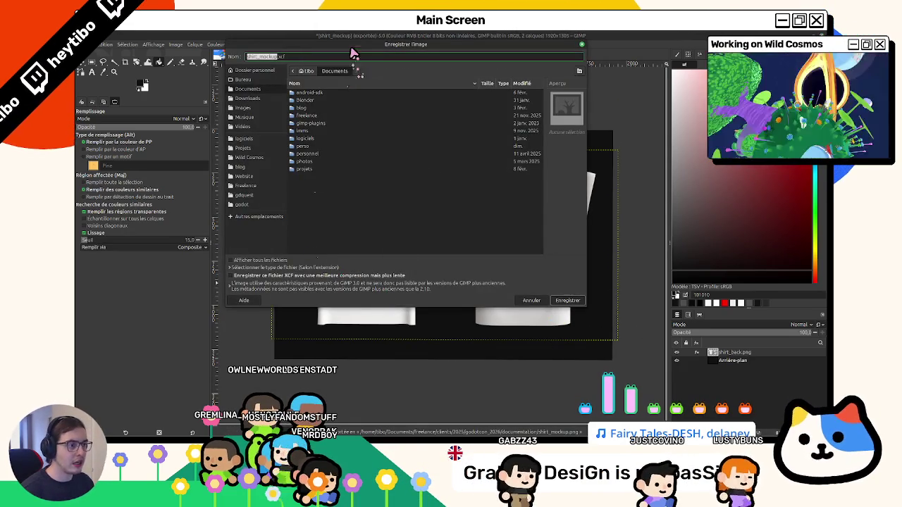
key(Escape)
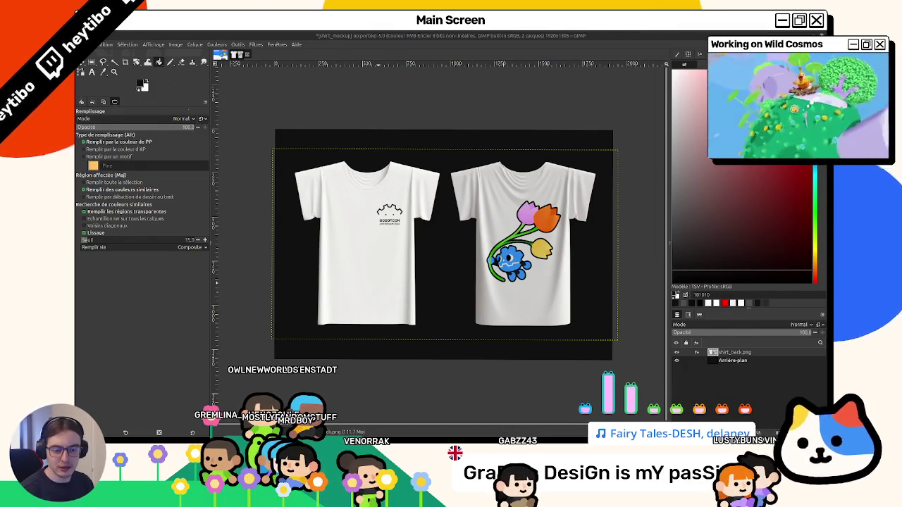
scroll(316, 153, up, 1)
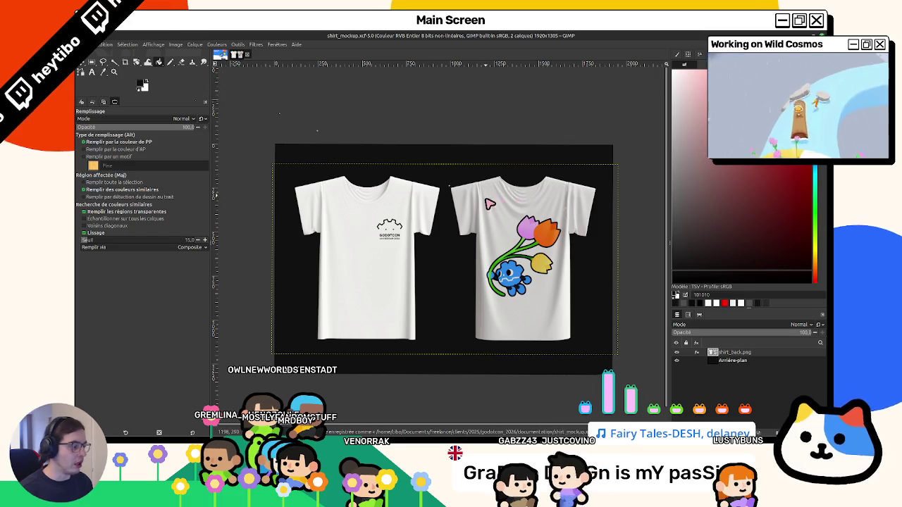
Step: Copy the GodotCon FullScreen poster layer, then return to the shirt_mockup.xcf image
click(243, 54)
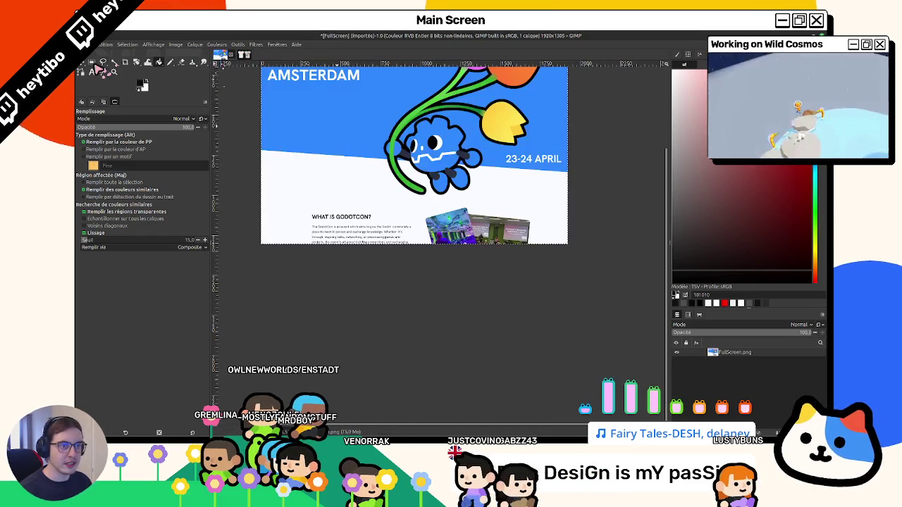
key(r)
key(ctrl+c)
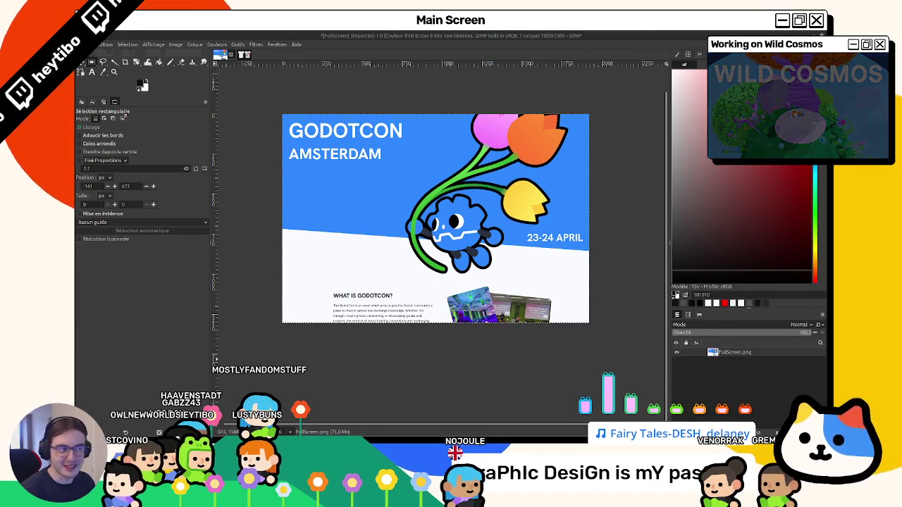
key(ctrl+c)
scroll(287, 172, left, 1)
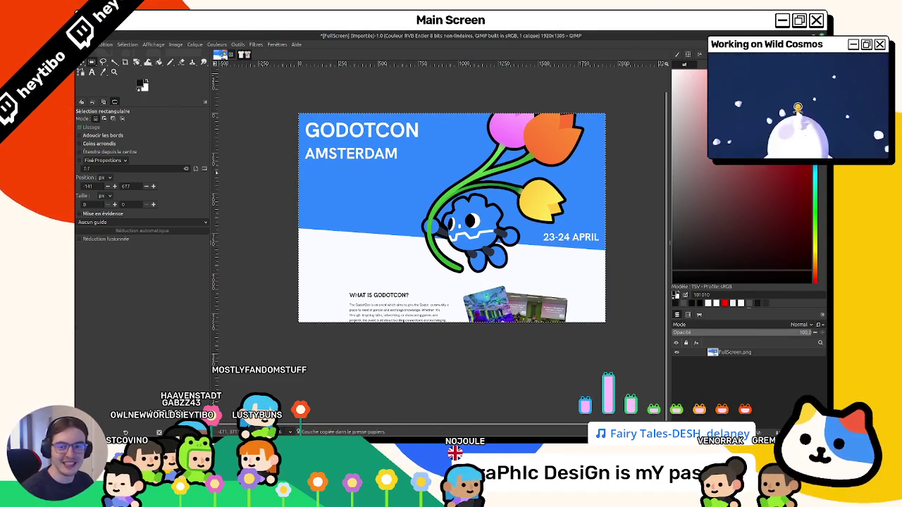
click(244, 55)
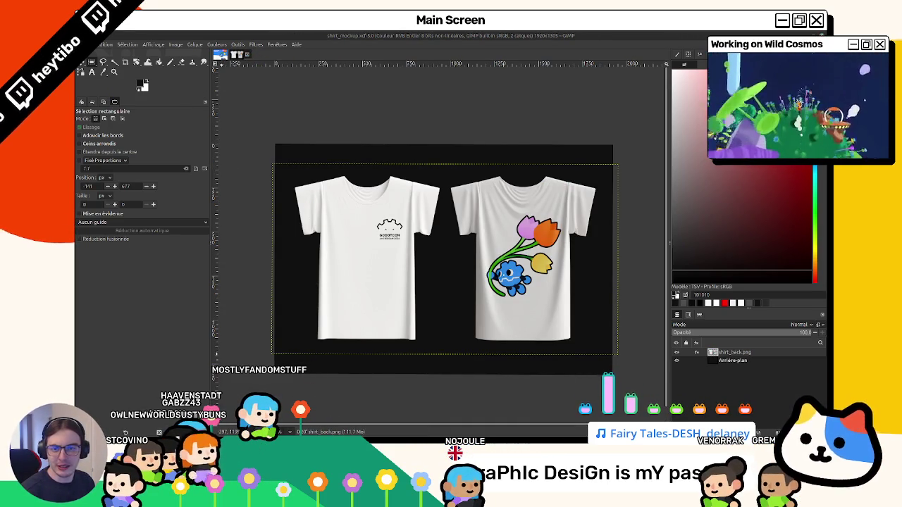
Step: Move the preview window aside, then merge the two layers and undo the merge
mouse_move(495, 125)
mouse_down()
mouse_move(507, 124)
mouse_move(405, 332)
mouse_move(441, 109)
mouse_move(828, 105)
mouse_up()
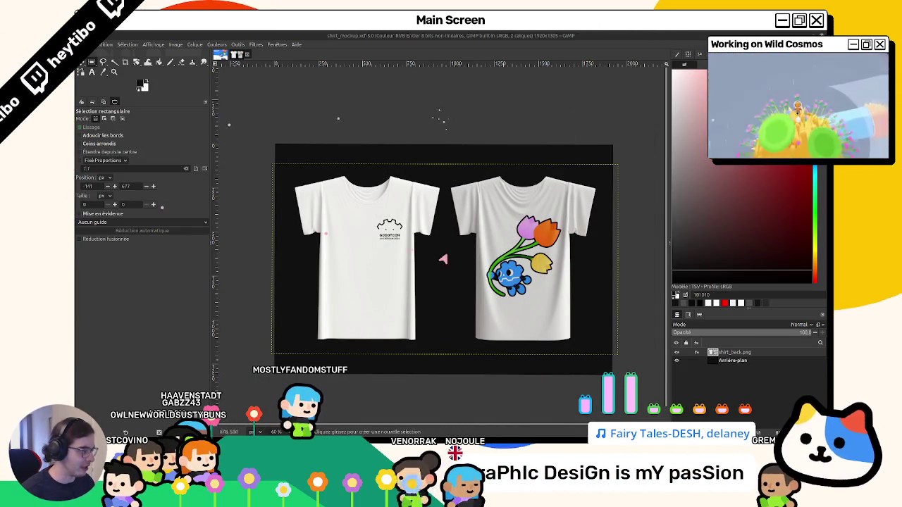
key(ctrl+z)
key(ctrl+y)
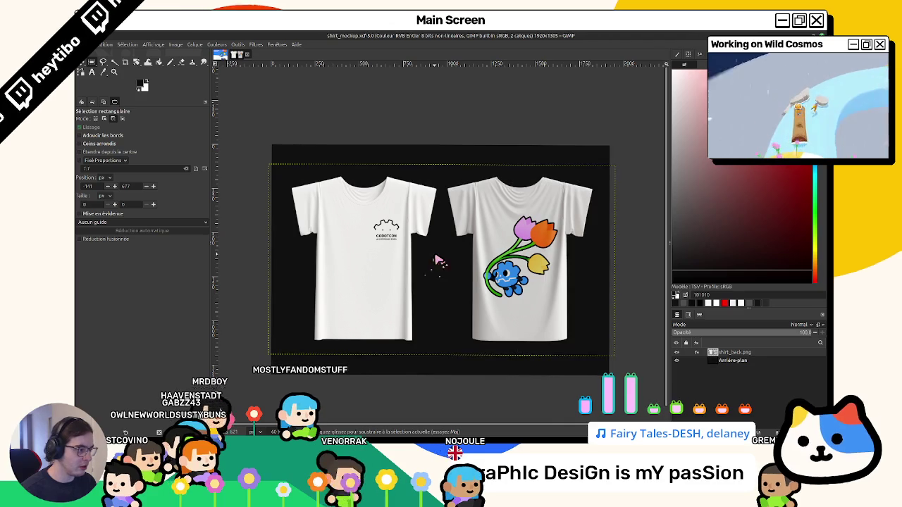
key(ctrl+m)
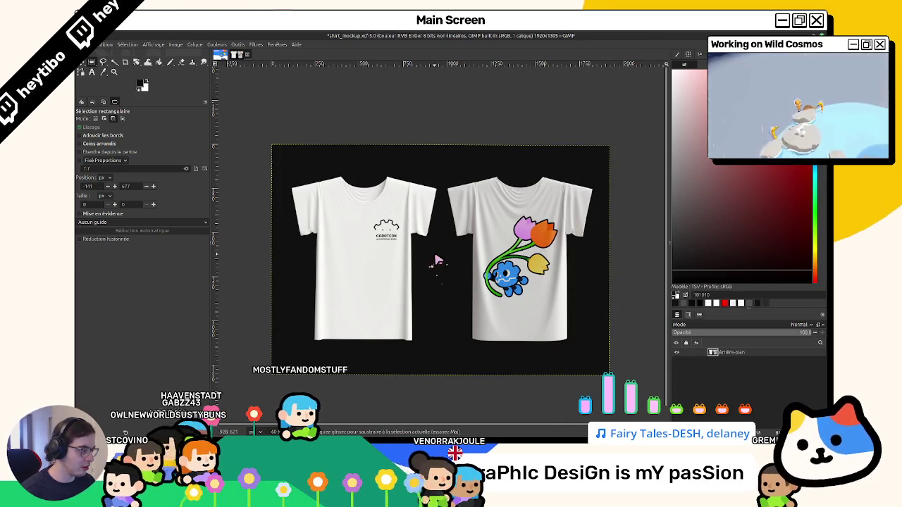
key(ctrl+z)
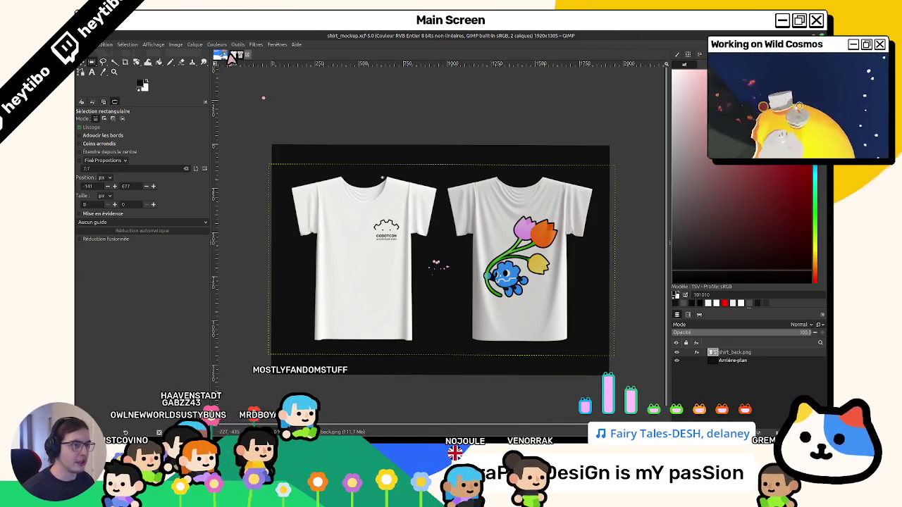
Step: Fit the shirt_back.png layer to the image size
click(194, 44)
click(204, 145)
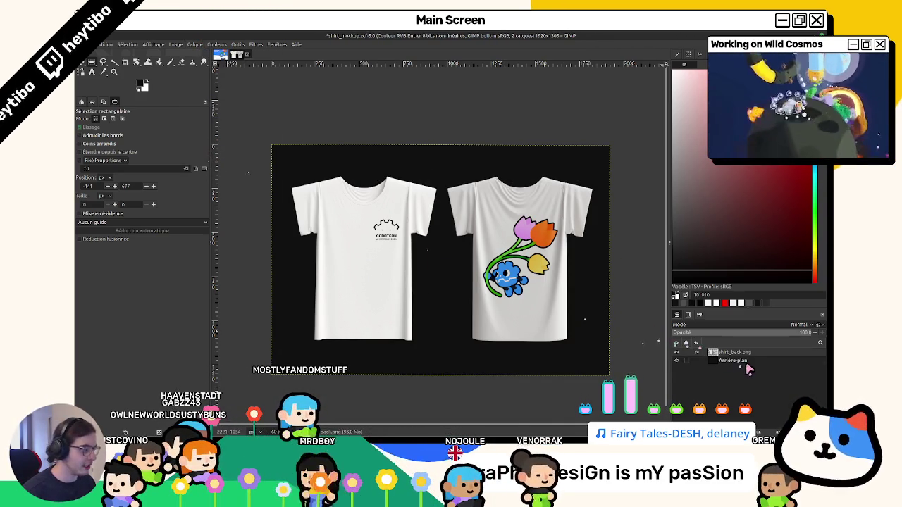
click(176, 45)
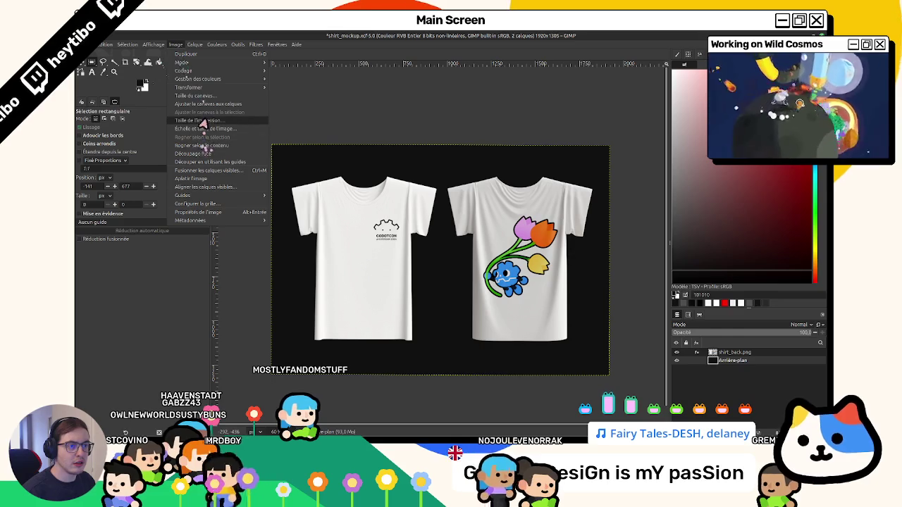
click(219, 158)
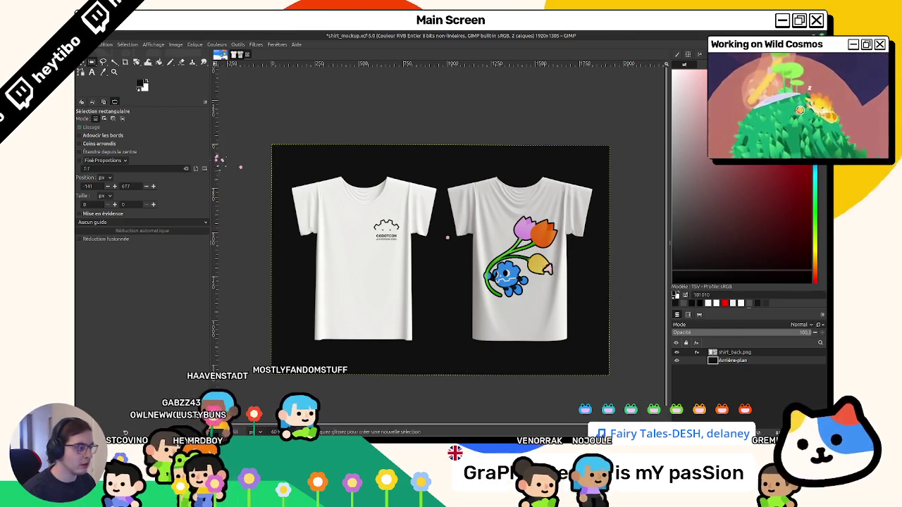
click(215, 45)
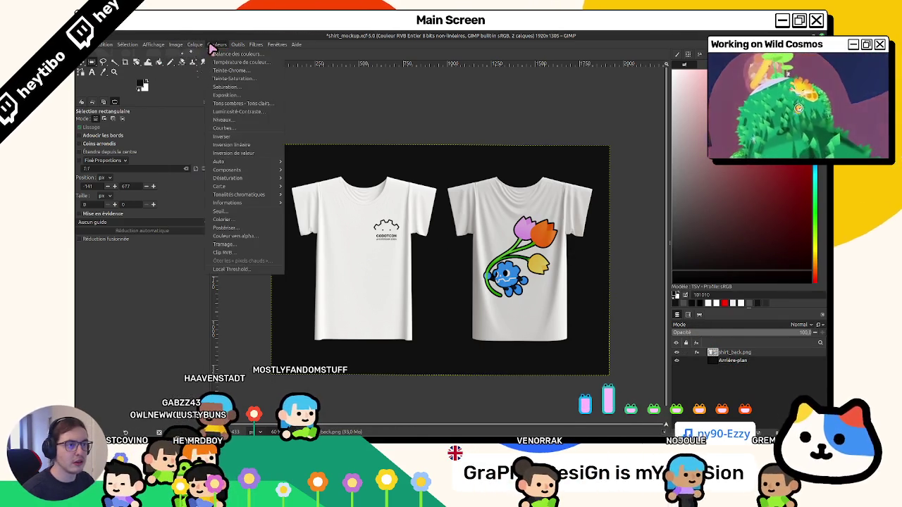
Step: Brighten the shirts with Levels by lowering the white point
click(224, 120)
mouse_move(427, 246)
mouse_down()
mouse_move(406, 251)
mouse_move(423, 258)
mouse_up()
mouse_move(399, 153)
mouse_down()
mouse_move(216, 158)
mouse_move(268, 148)
mouse_up()
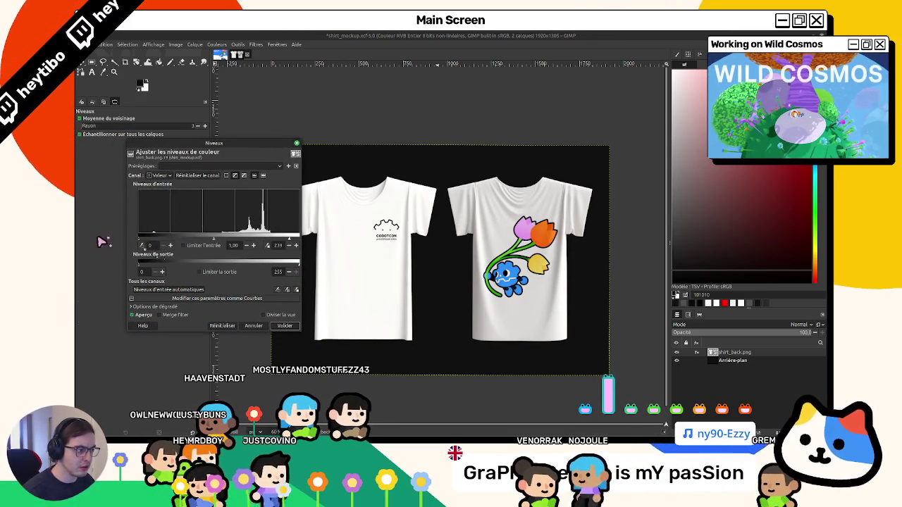
key(Return)
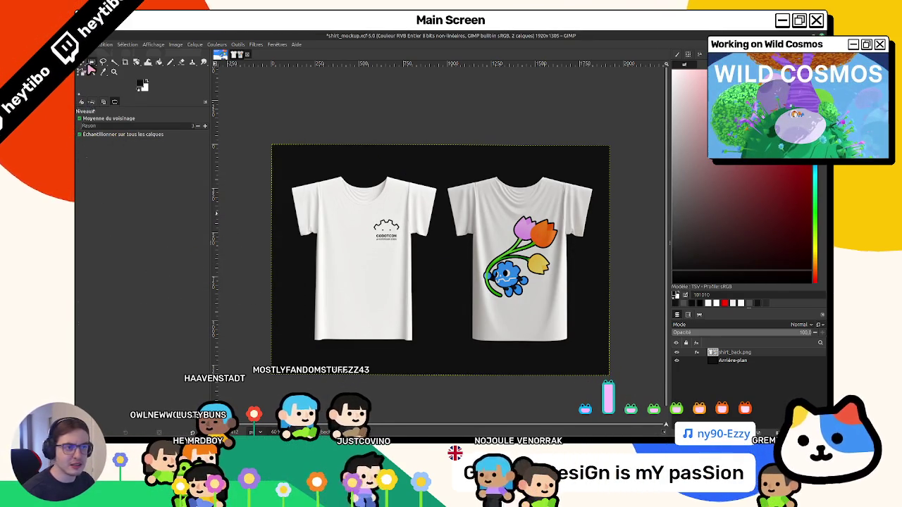
Step: Select the right shirt, apply a Levels adjustment to it, and save the mockup
click(92, 62)
drag(445, 162, 605, 364)
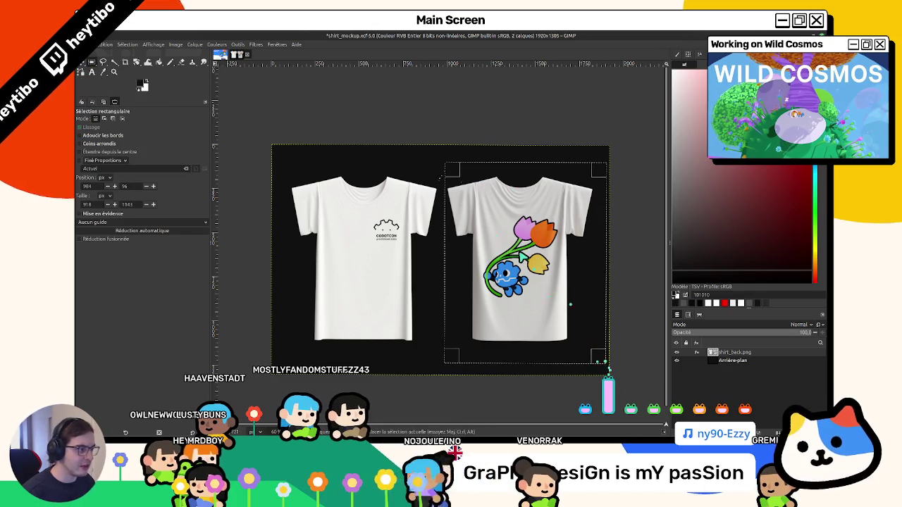
click(195, 43)
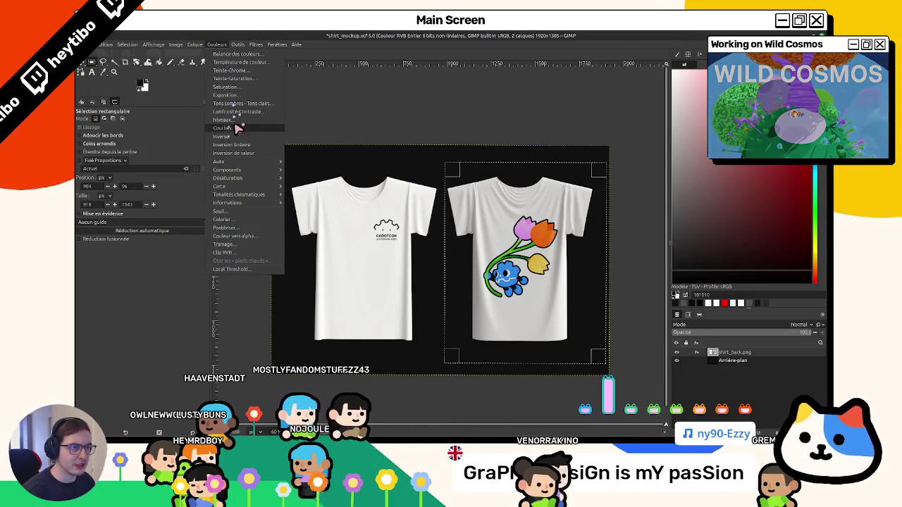
click(224, 120)
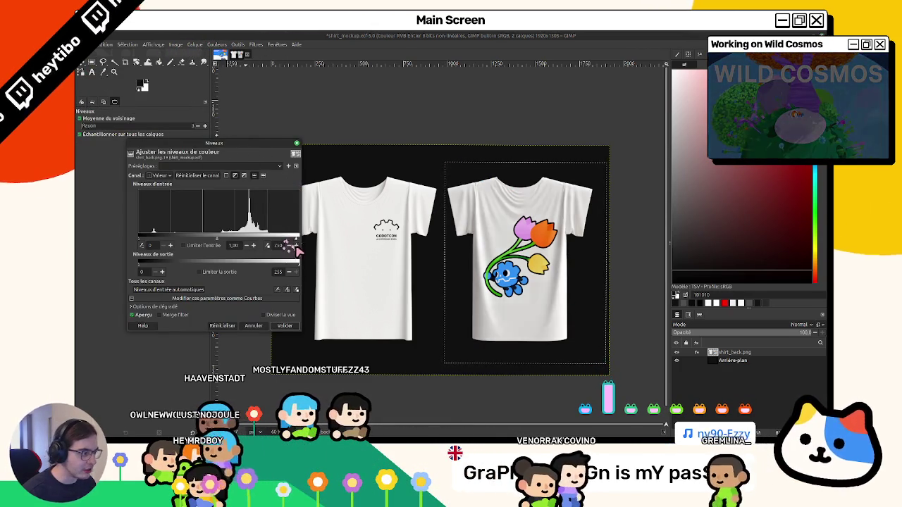
click(294, 327)
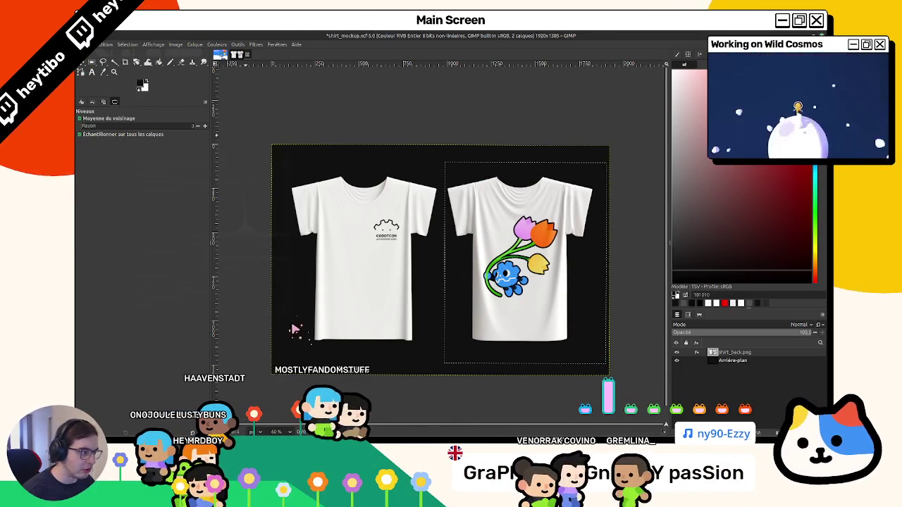
key(ctrl+s)
Step: Export the two-shirt mockup as PNG, overwriting shirt_mockup.png with the current PNG options
key(ctrl+shift+e)
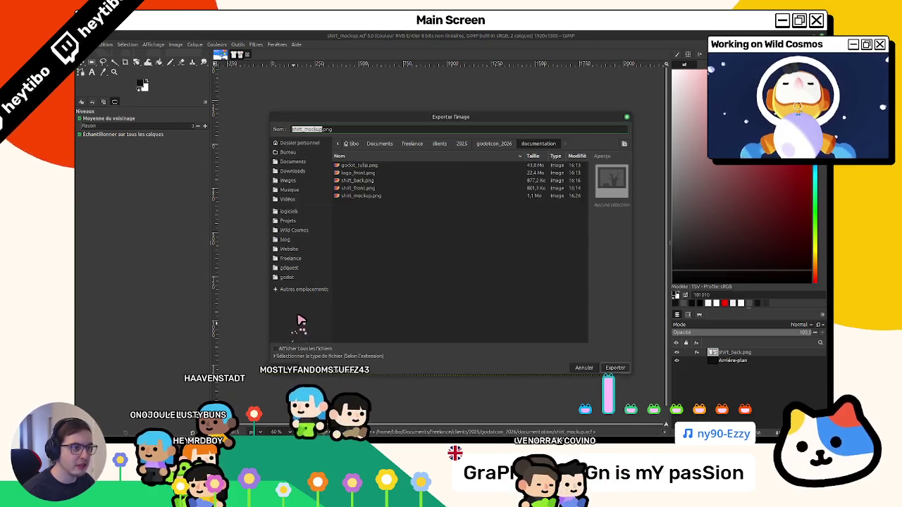
click(613, 368)
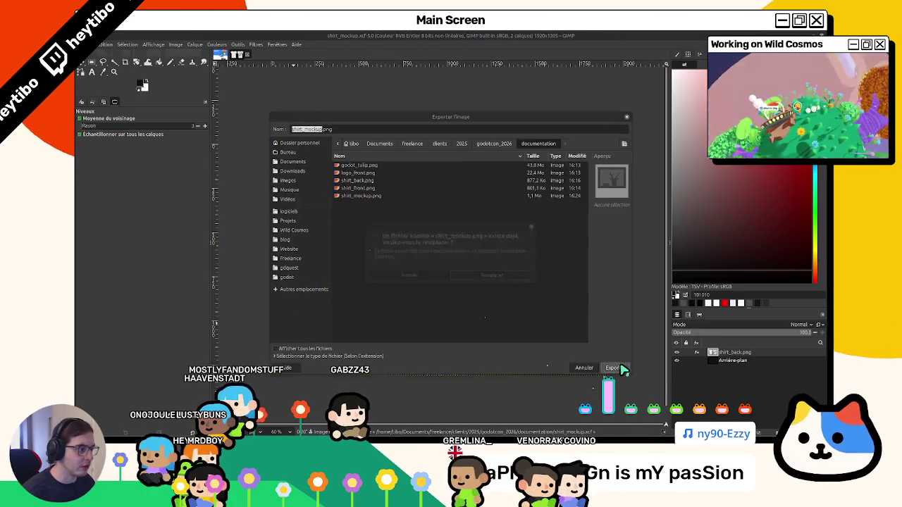
click(486, 283)
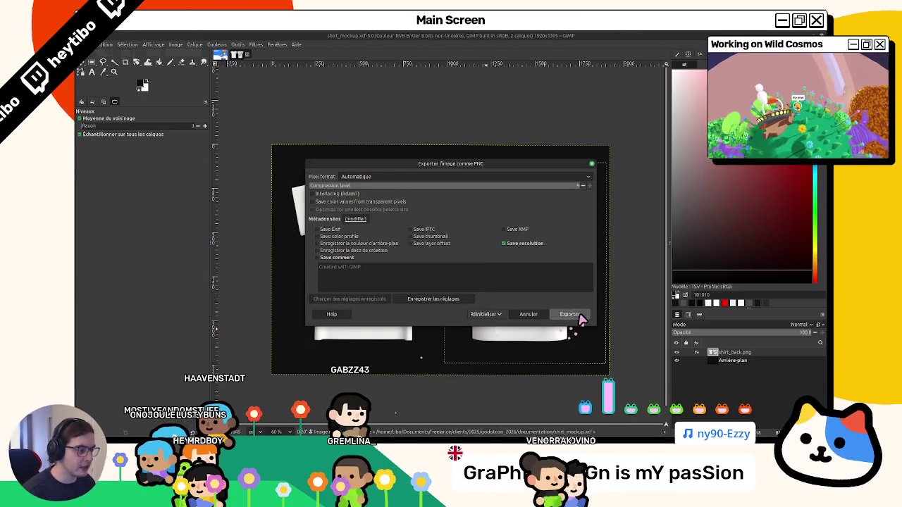
click(574, 314)
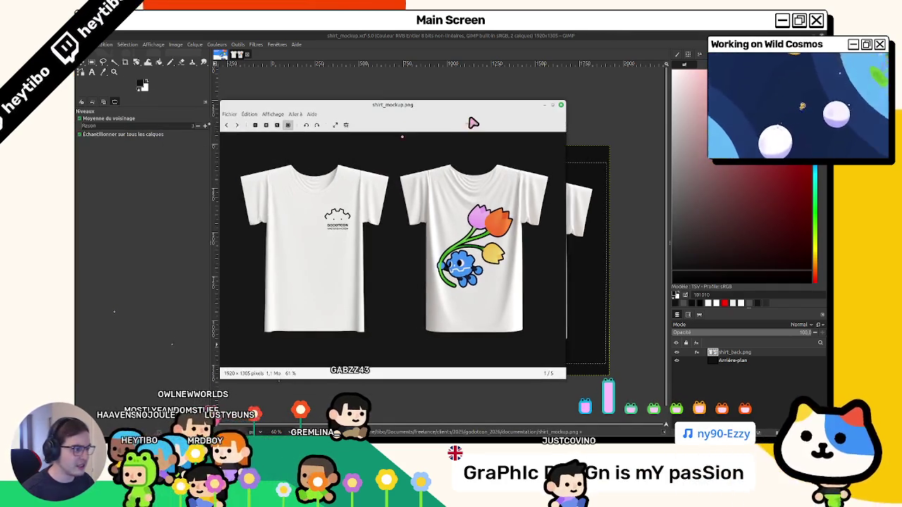
Step: Centre the shirt_mockup.png preview, then quit GIMP without saving the FullScreen image
mouse_move(472, 121)
mouse_down()
mouse_move(487, 312)
mouse_move(524, 101)
mouse_move(483, 383)
mouse_move(549, 4)
mouse_up()
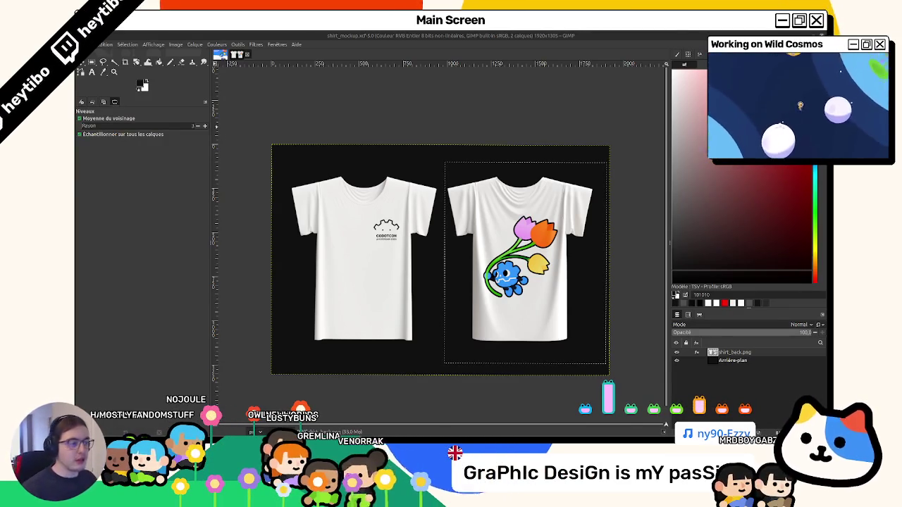
key(ctrl+q)
click(460, 280)
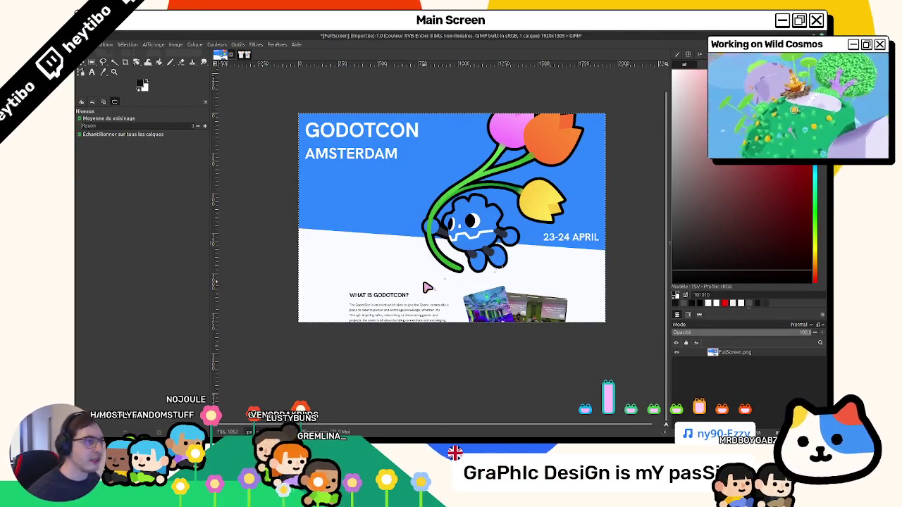
key(ctrl+q)
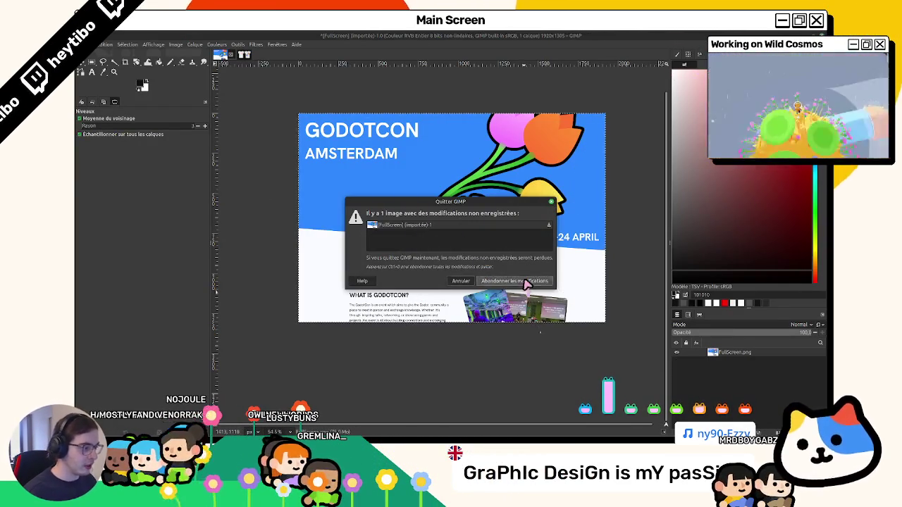
click(500, 282)
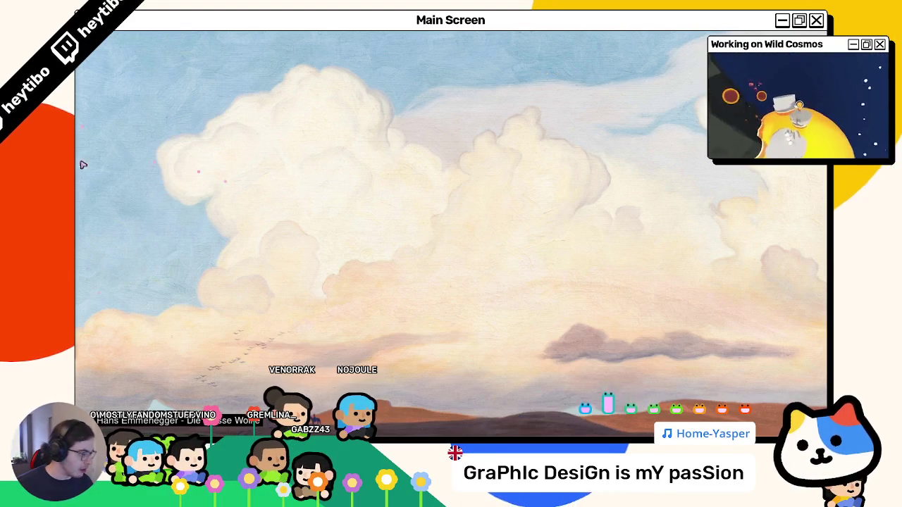
mouse_move(521, 437)
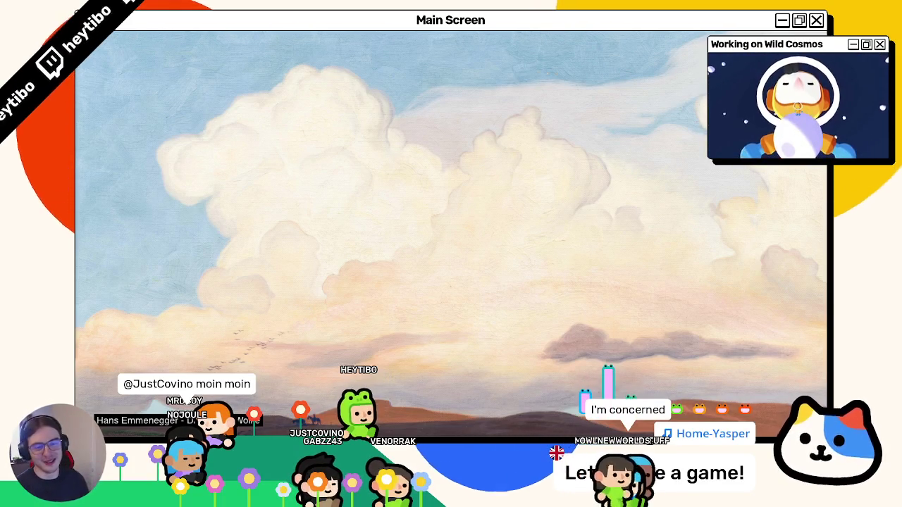
Step: Launch Godot on Wild Cosmos and enlarge the 3D viewport by narrowing the Scene dock and zooming
click(479, 427)
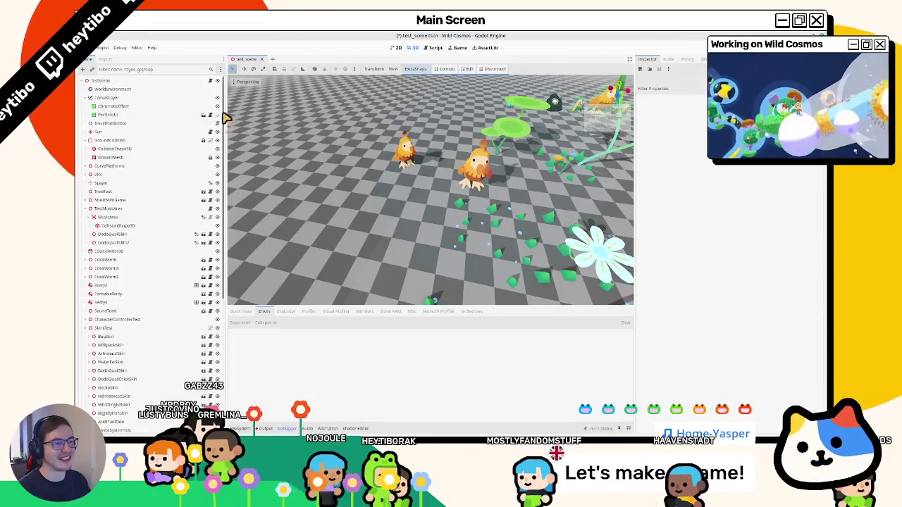
drag(225, 120, 185, 120)
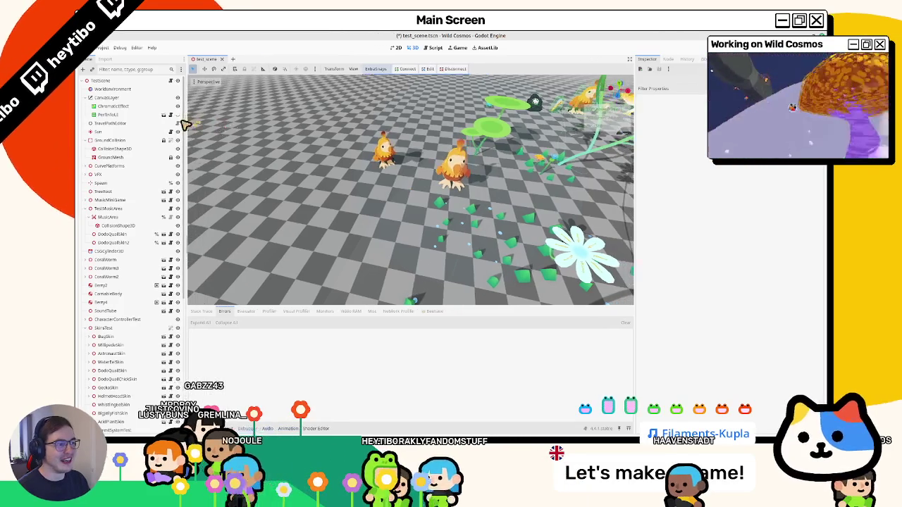
scroll(312, 115, up, 5)
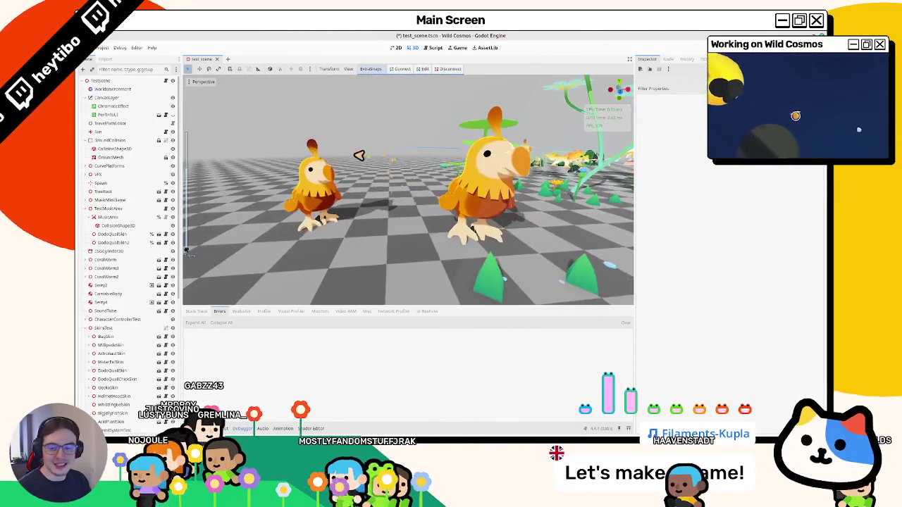
Step: Run Wild Cosmos with F5 and walk the character past the mushrooms and through the flower field
key(F5)
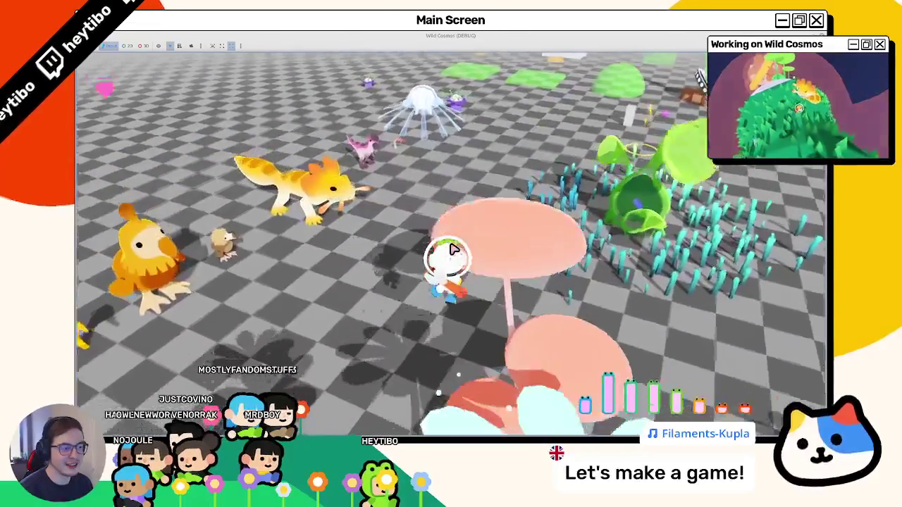
key(w)
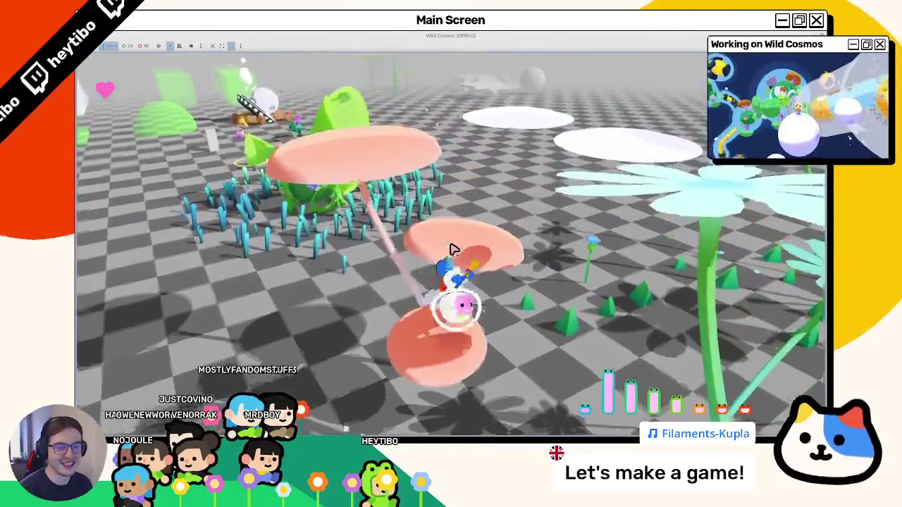
key(Escape)
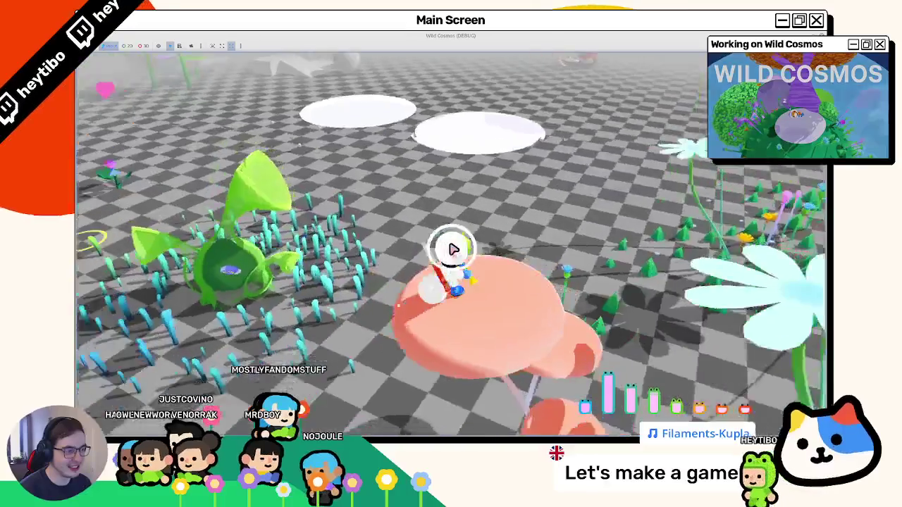
key(w)
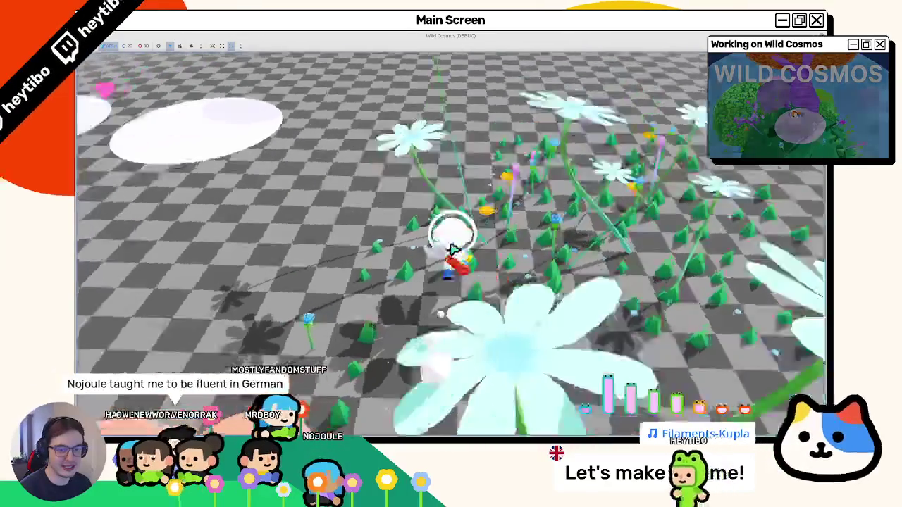
key(w)
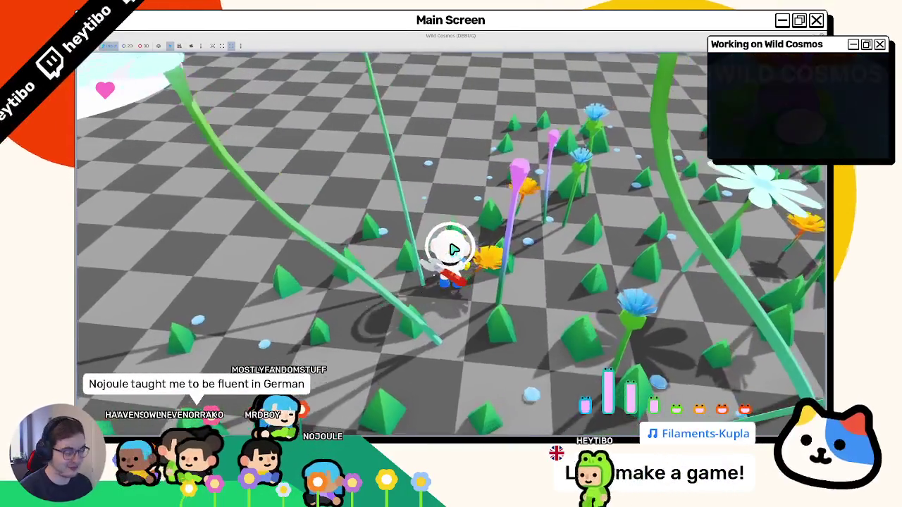
key(w)
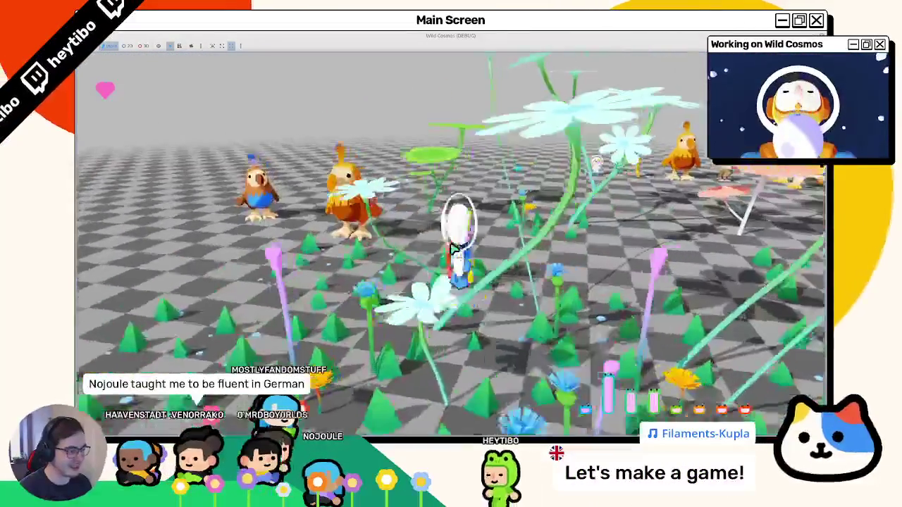
key(w)
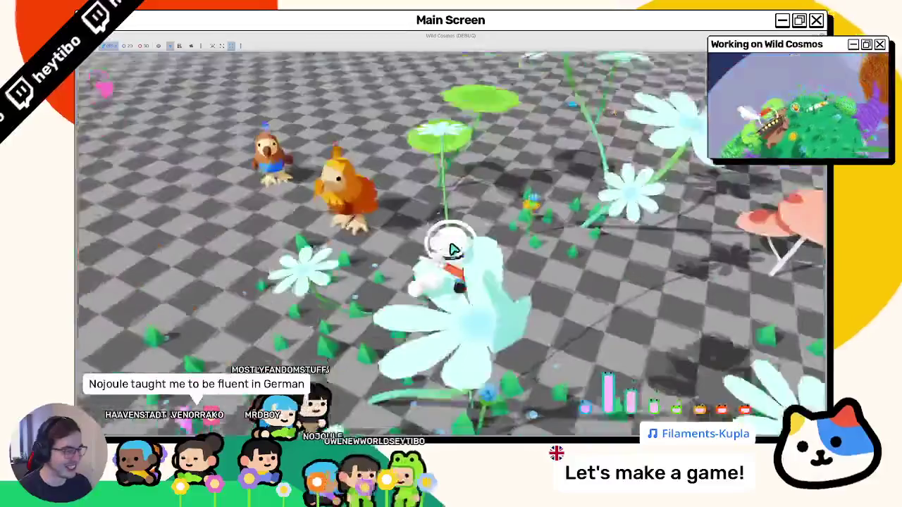
key(w)
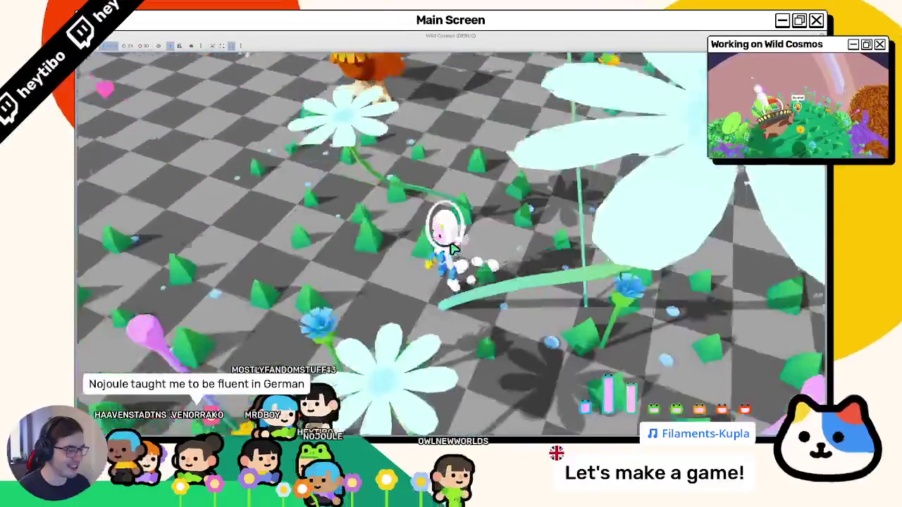
key(w)
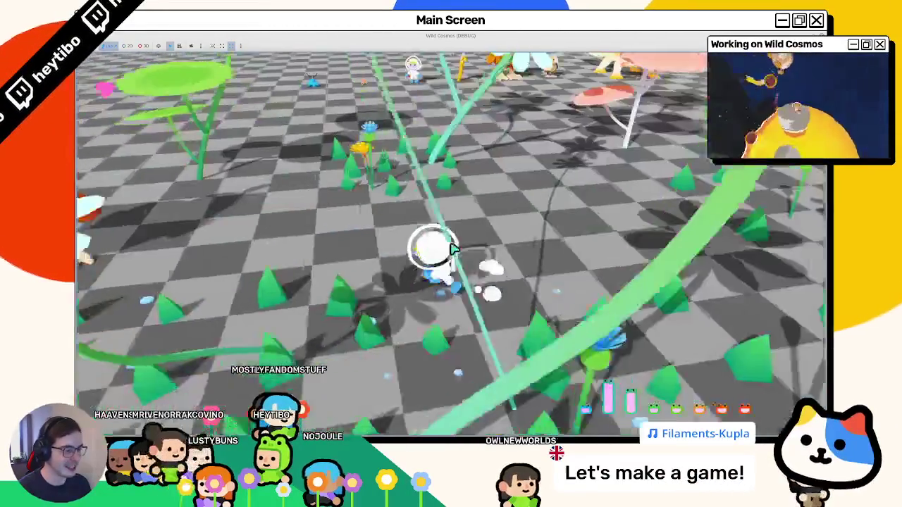
Step: Pause the game with Escape and maximize the game window so the pause menu fills the screen
key(Escape)
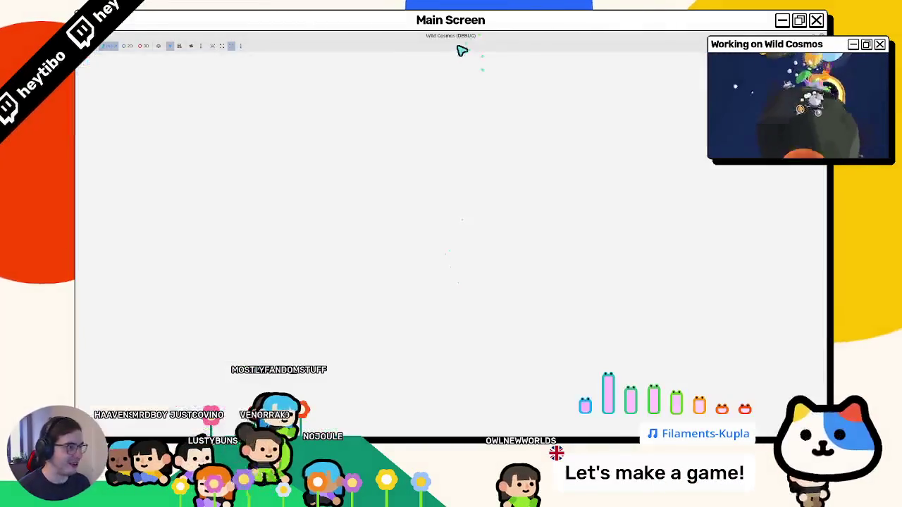
click(621, 87)
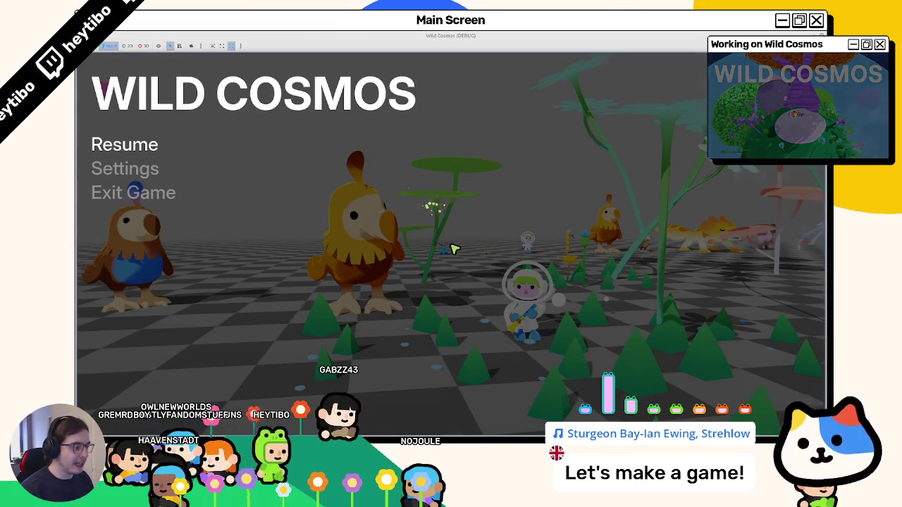
Step: Resume play, run the character forward through the grass, then stop the run with F8
key(Escape)
key(w)
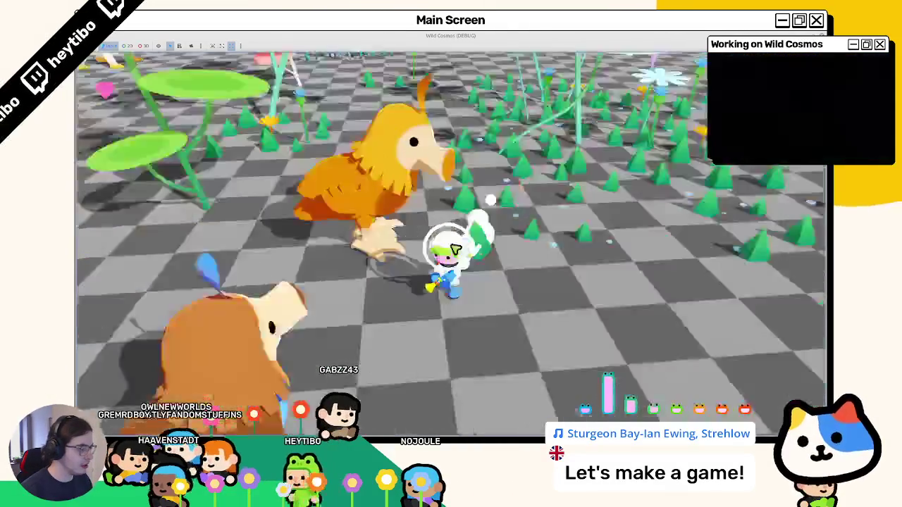
key(w)
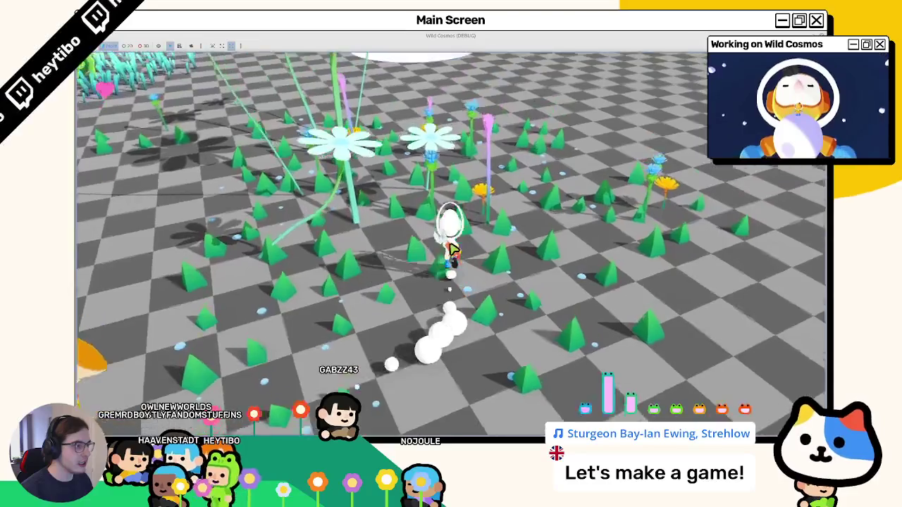
key(w)
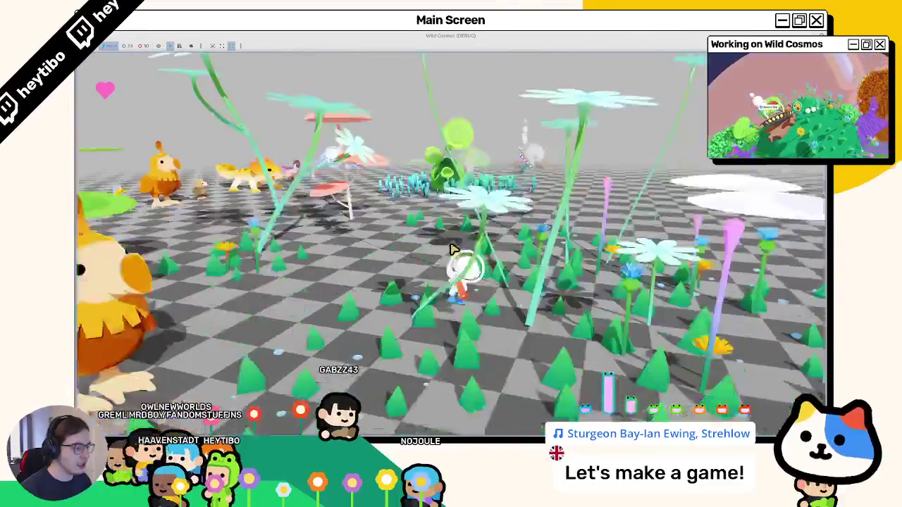
key(w)
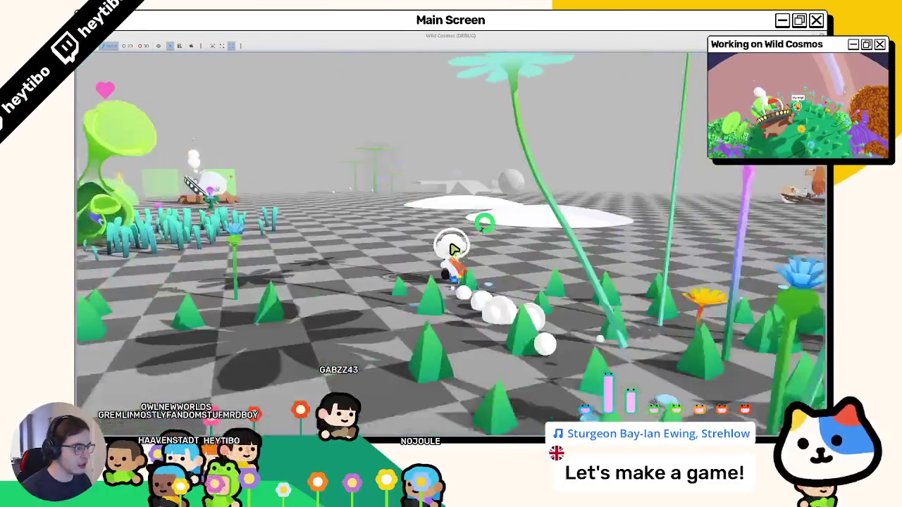
key(F8)
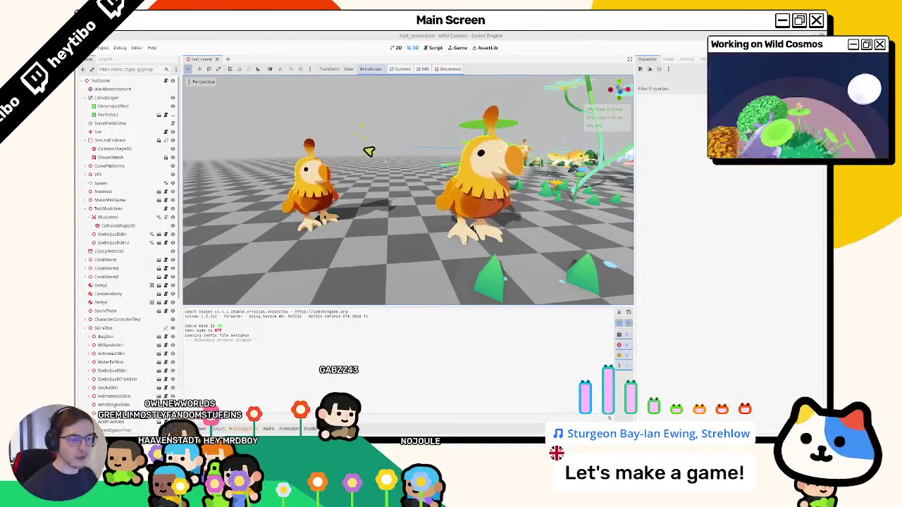
Step: Shift the Spawn node along the X axis in the Inspector and save the scene
scroll(458, 174, down, 5)
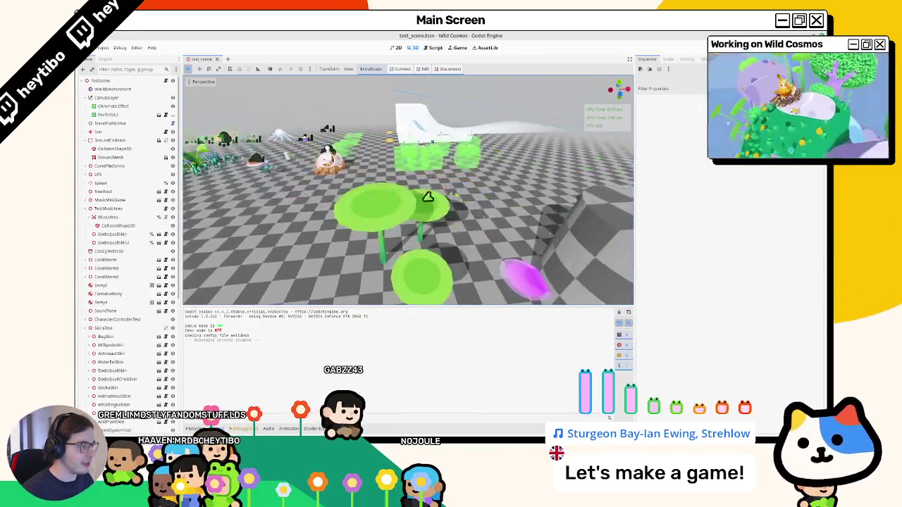
scroll(437, 205, up, 5)
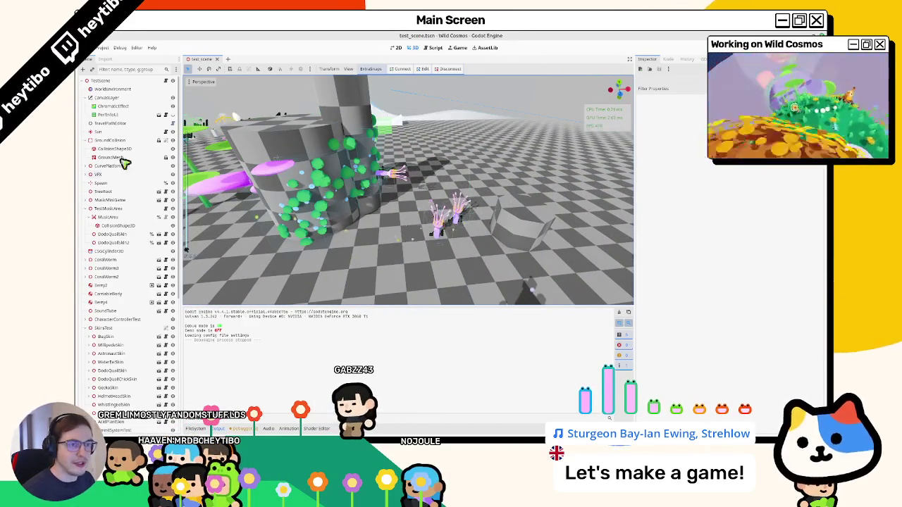
click(113, 182)
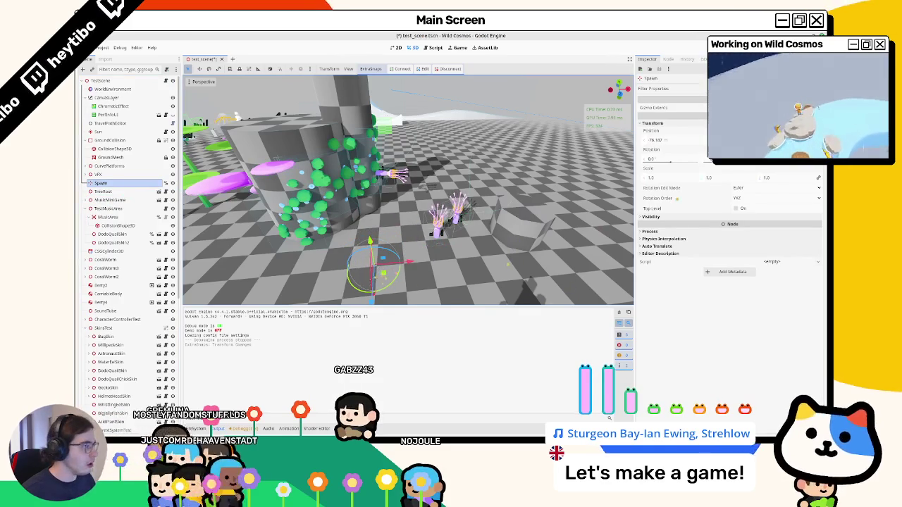
drag(671, 144, 452, 244)
key(ctrl+s)
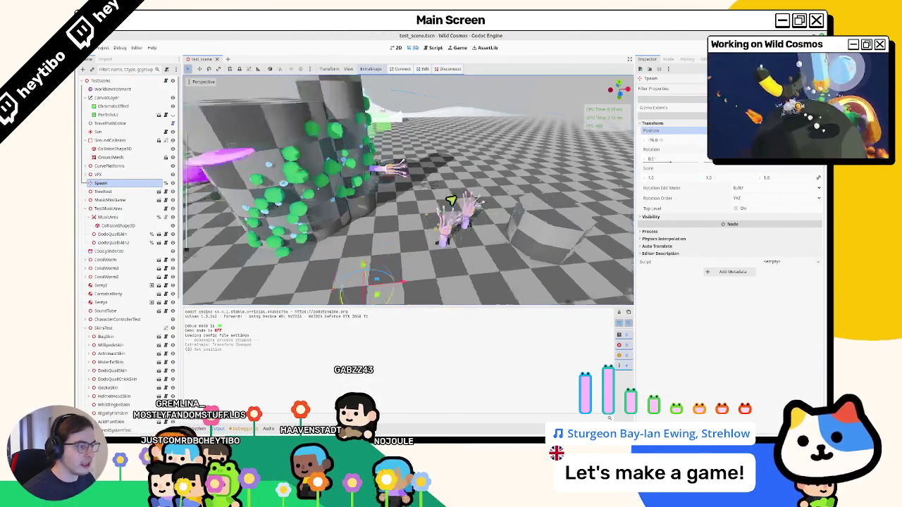
key(w)
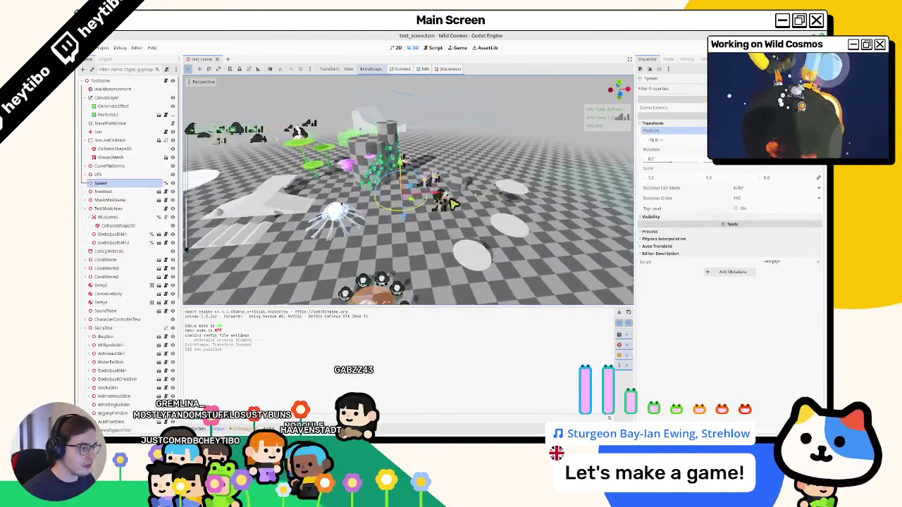
key(w)
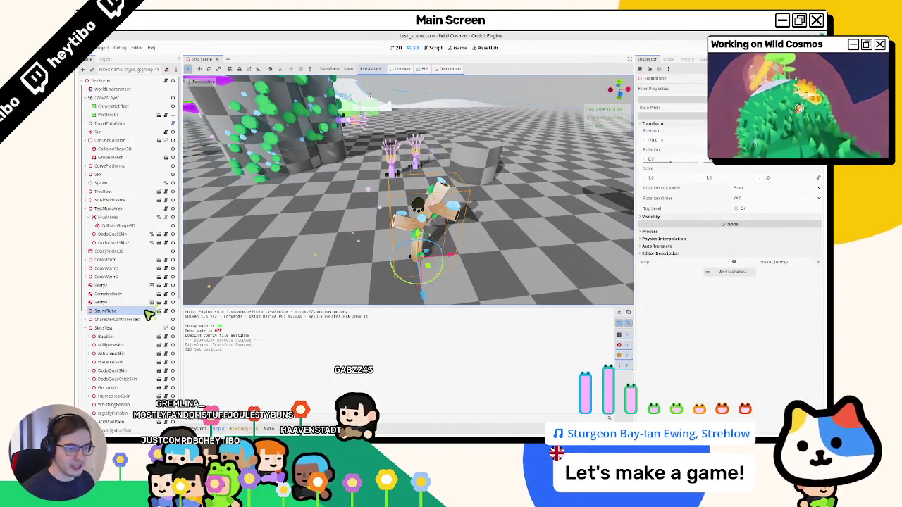
Step: Delete the SoundTube node and collapse the GroundCollision, VFX and TestMusicArea branches
click(119, 313)
key(Delete)
key(Return)
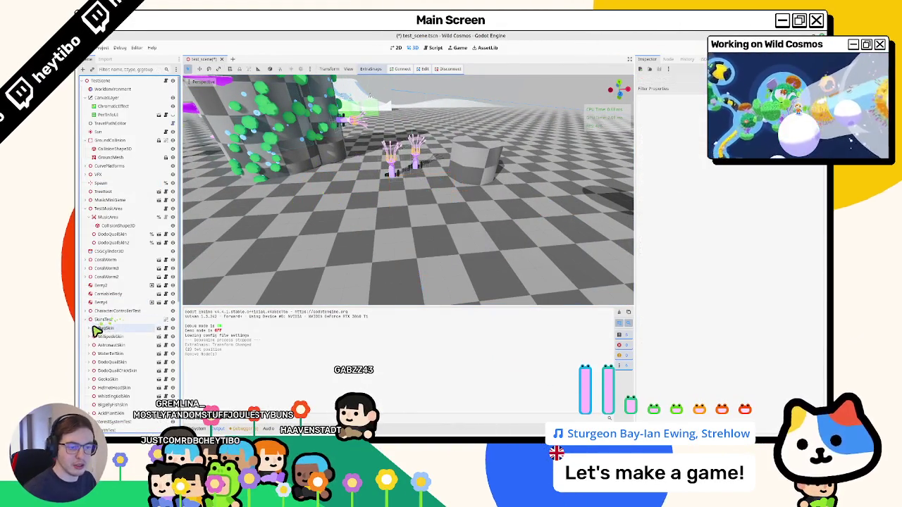
click(86, 139)
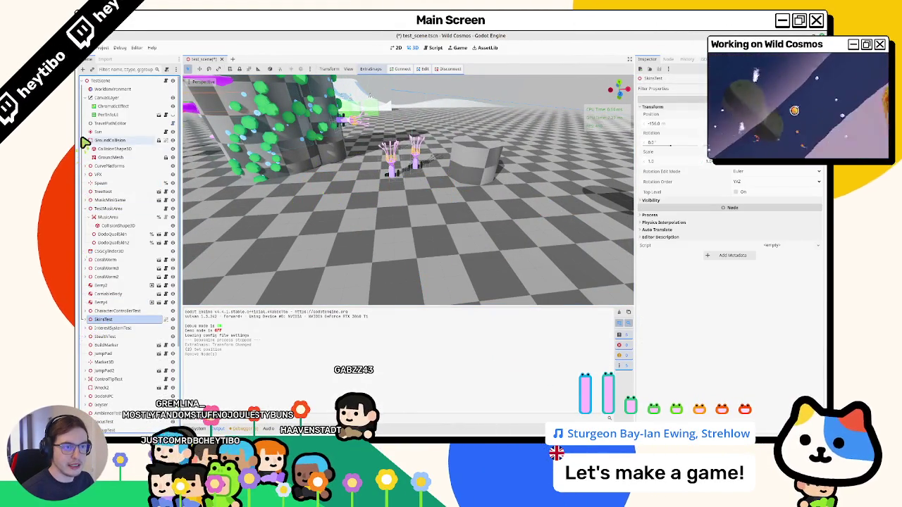
click(86, 157)
click(86, 157)
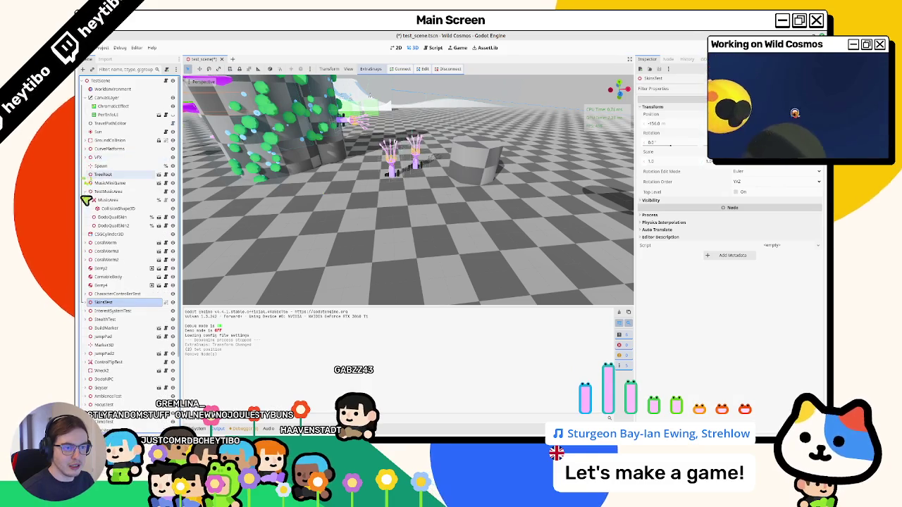
click(85, 191)
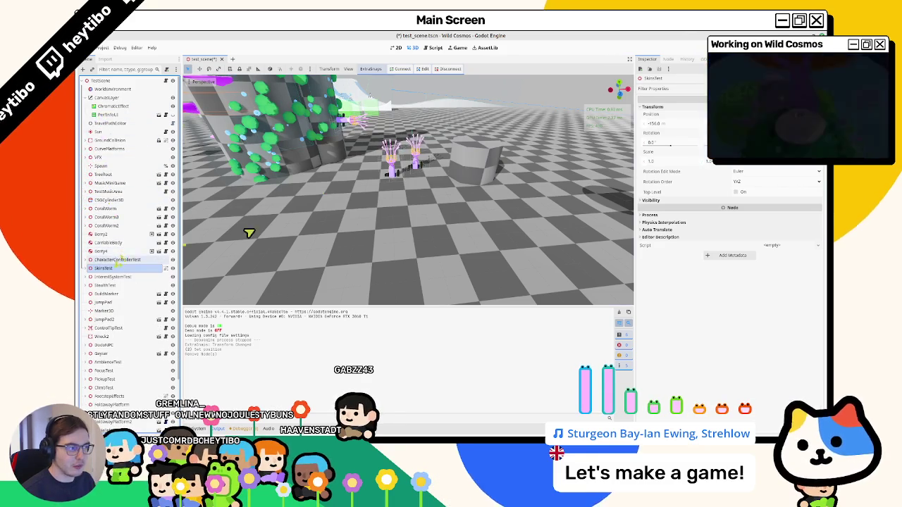
Step: Add a MusicArea under Spawn with a CollisionShape3D child using a new SphereShape3D
click(120, 165)
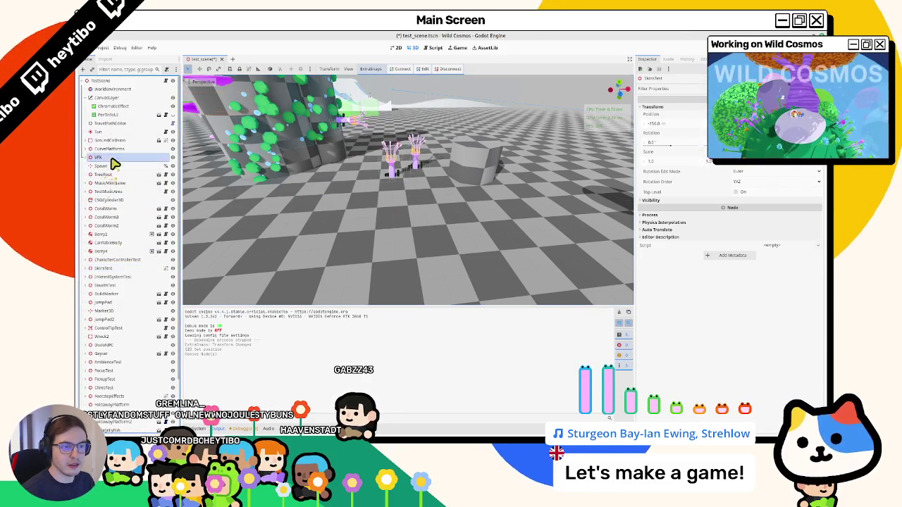
key(ctrl+a)
text(music)
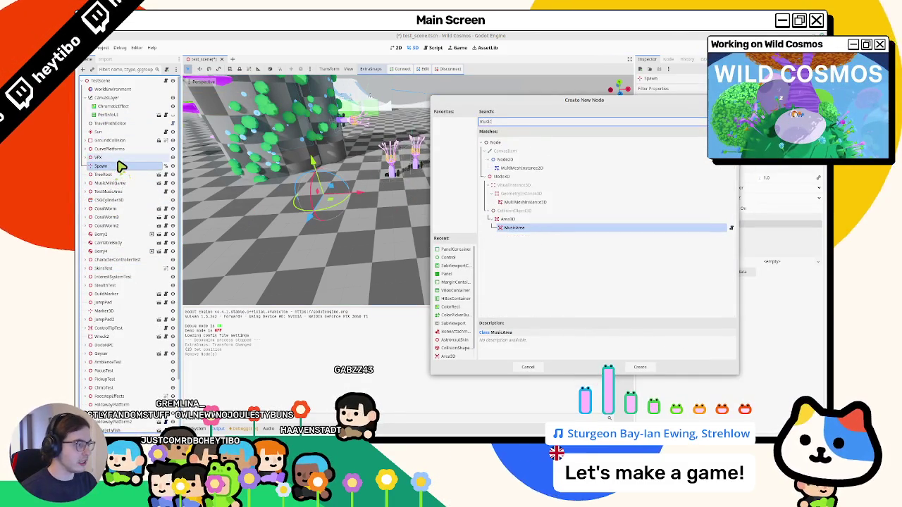
key(Return)
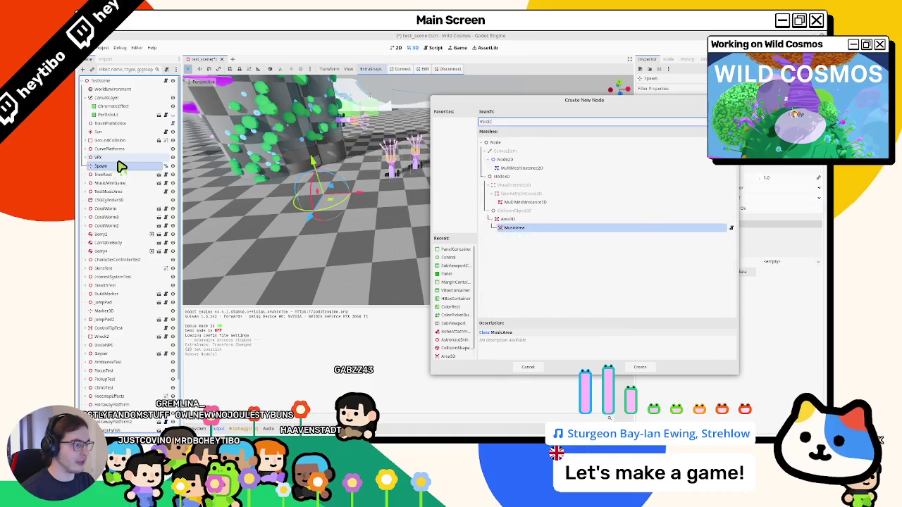
key(Return)
key(ctrl+a)
text(collisi)
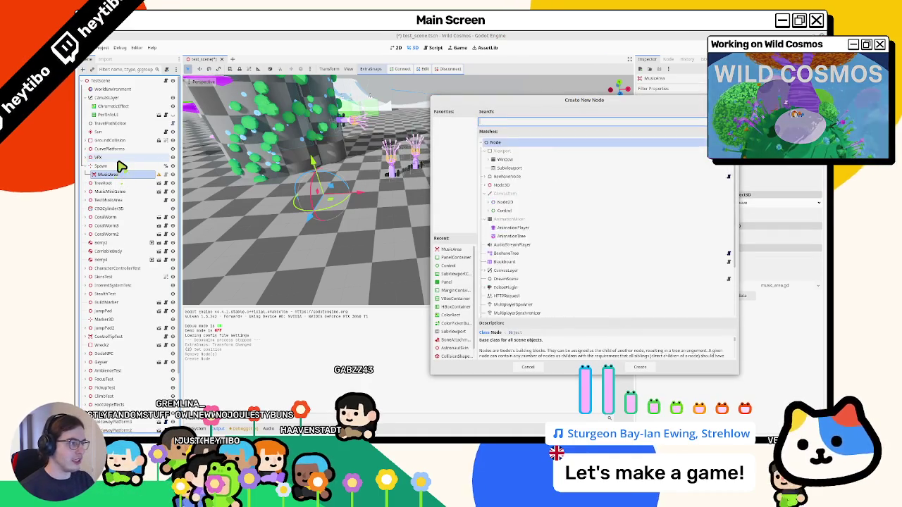
key(Return)
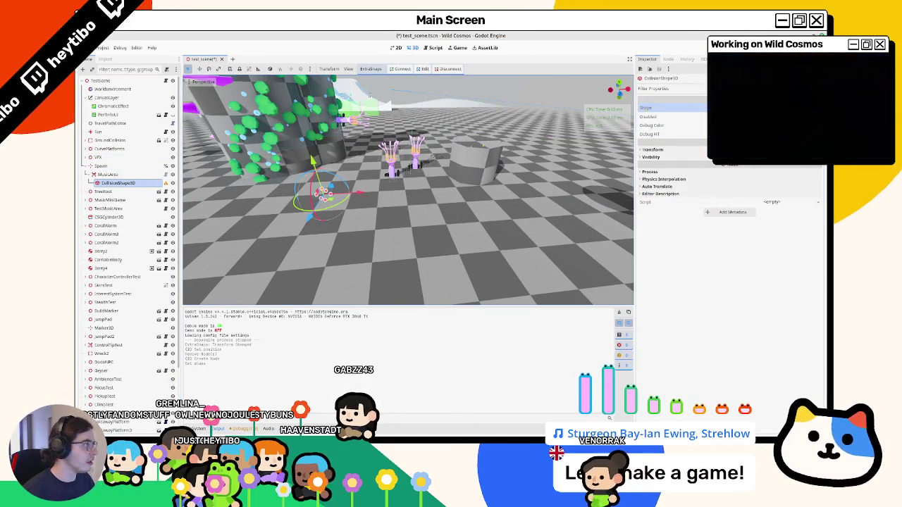
click(782, 157)
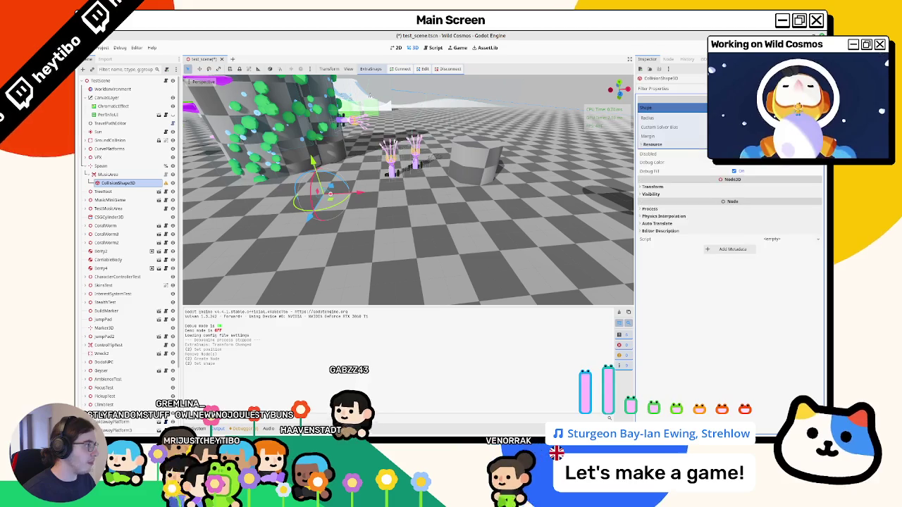
Step: Save, move MusicArea right and down in the viewport, and save again
key(ctrl+s)
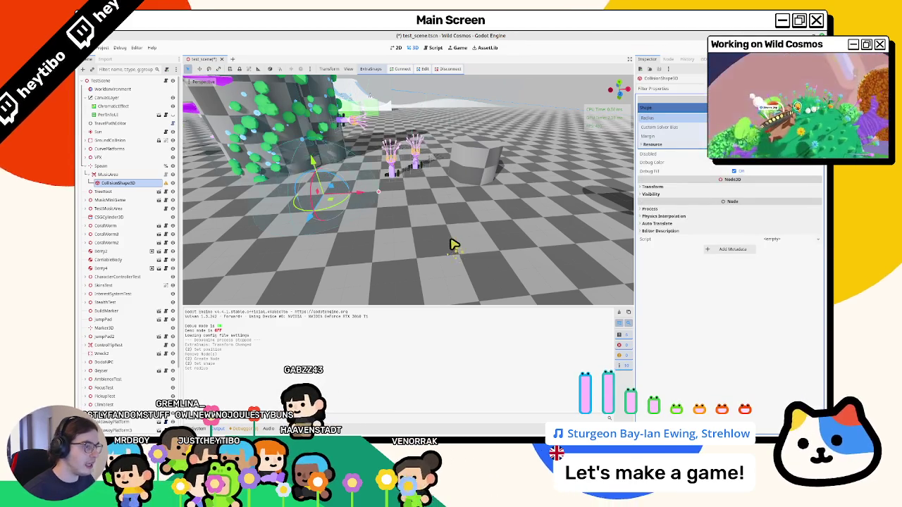
click(105, 174)
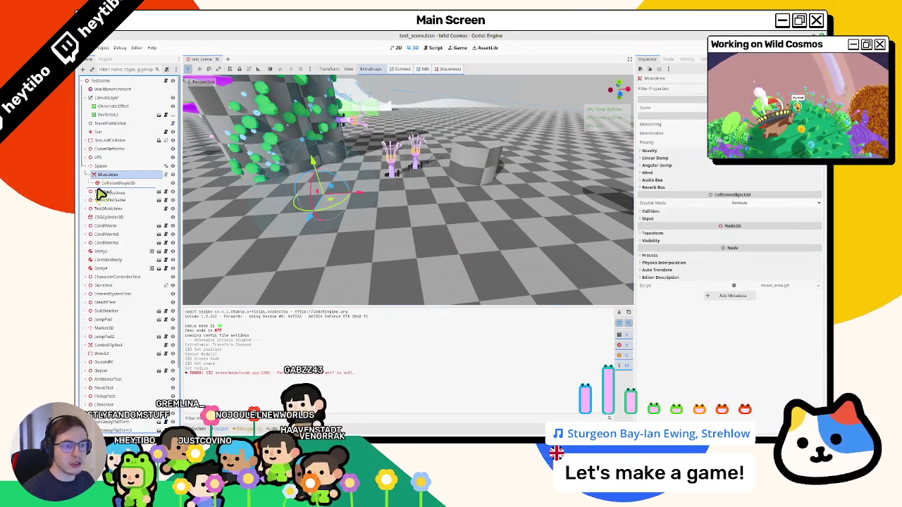
mouse_move(336, 204)
mouse_down()
mouse_move(434, 235)
mouse_move(420, 204)
mouse_move(422, 233)
mouse_up()
key(ctrl+s)
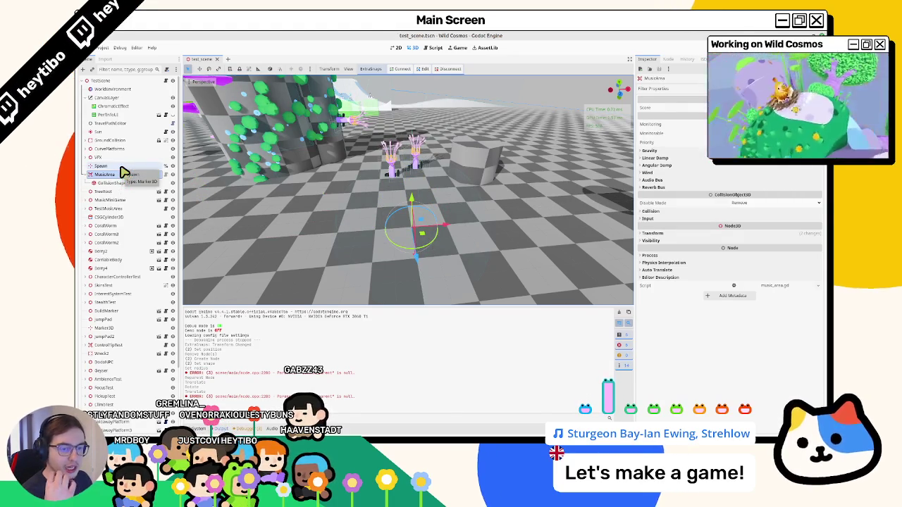
click(112, 167)
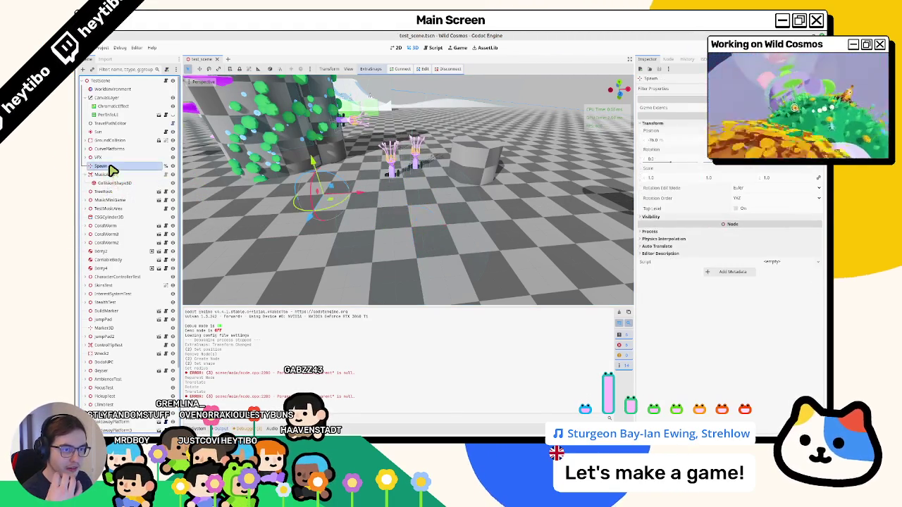
click(113, 175)
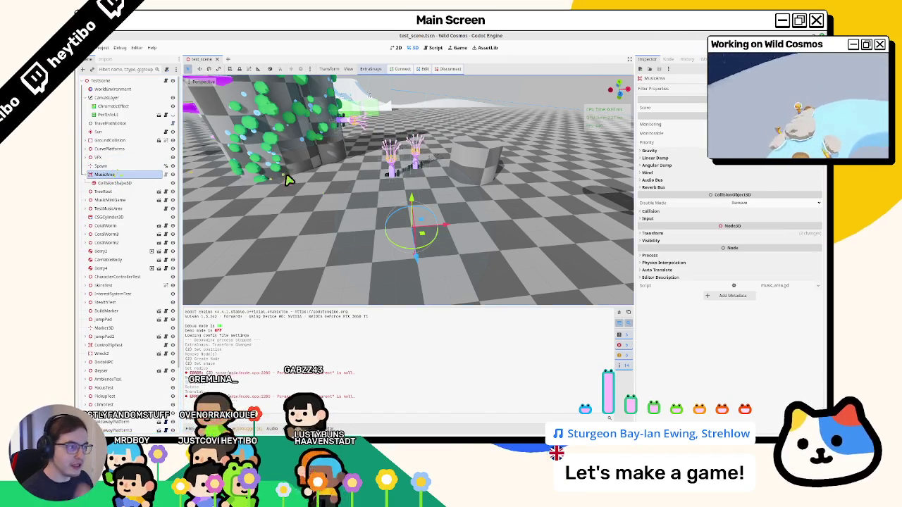
Step: Instance coral_worm.tscn into the test scene by searching for 'worm'
scroll(289, 179, up, 2)
key(ctrl+shift+o)
text(worms)
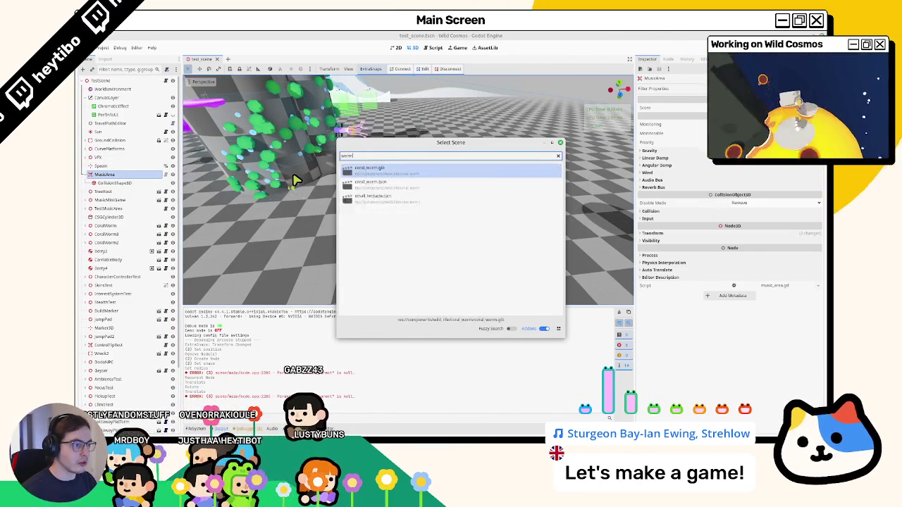
key(BackSpace)
key(Down)
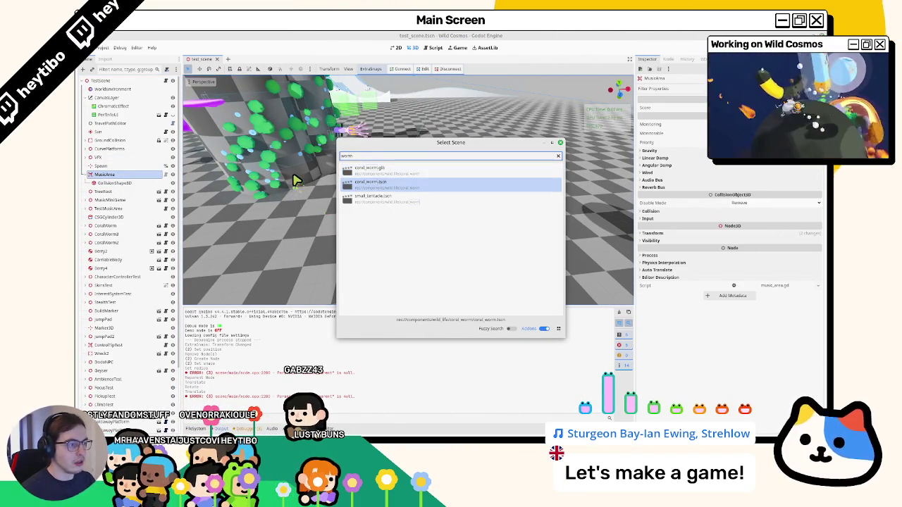
key(Return)
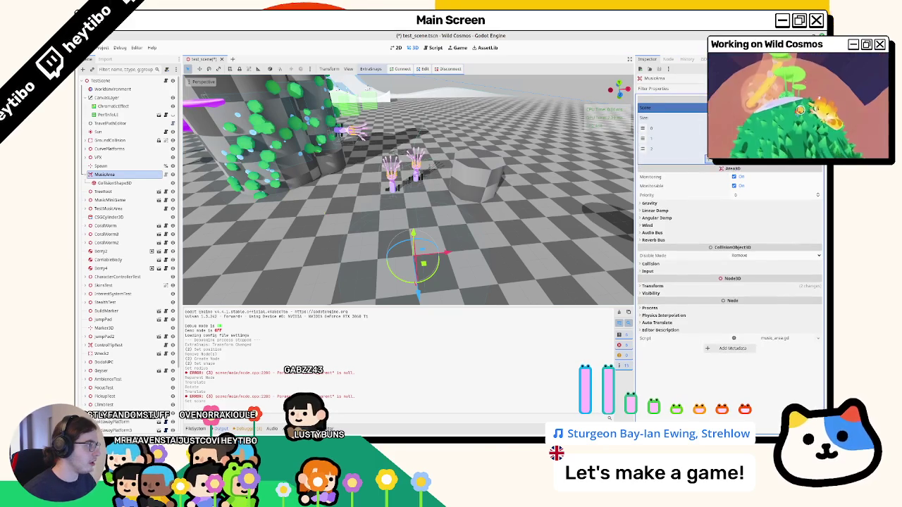
Step: Add index 3 to MusicArea's Score array, widen the Inspector, clear Output and hide the bottom panel
click(736, 159)
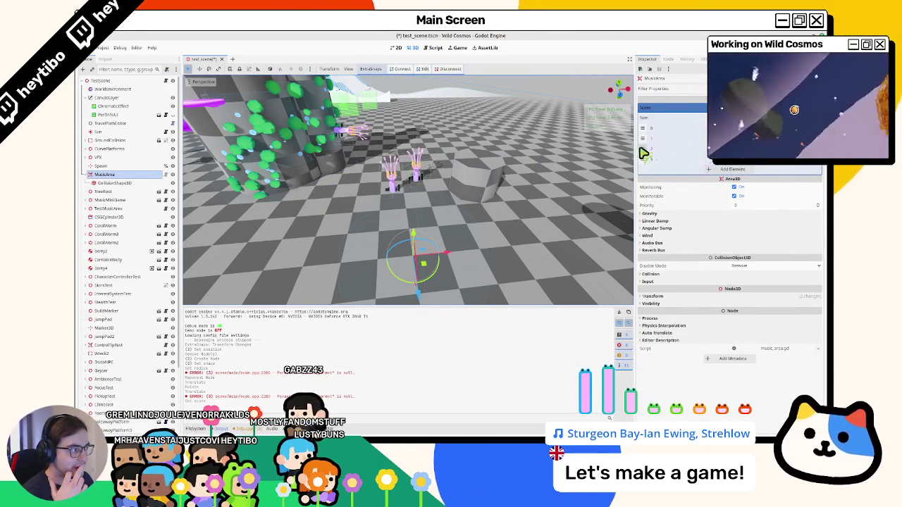
drag(636, 149, 604, 155)
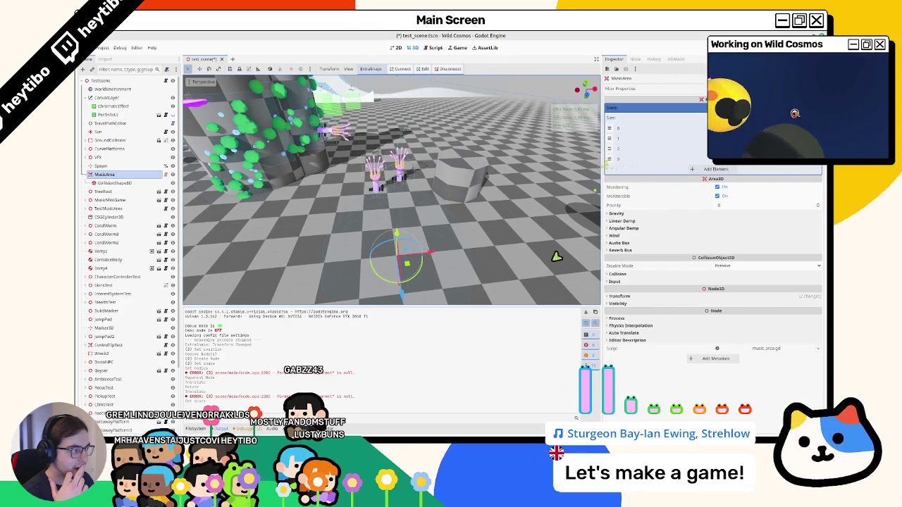
click(585, 314)
click(219, 428)
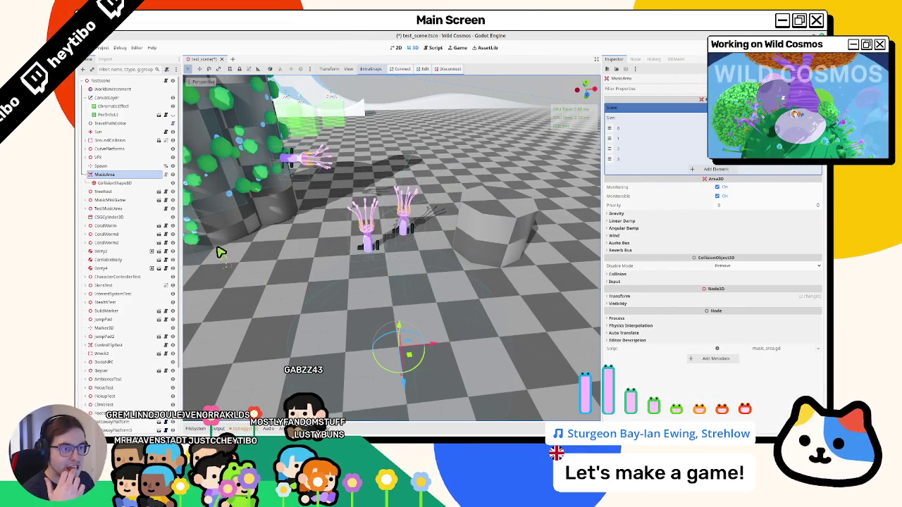
click(127, 69)
text(mus)
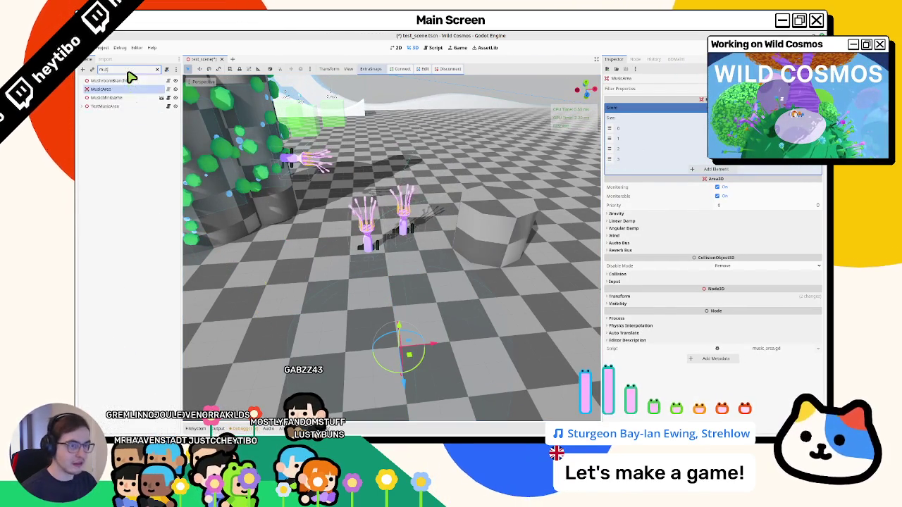
text(ic)
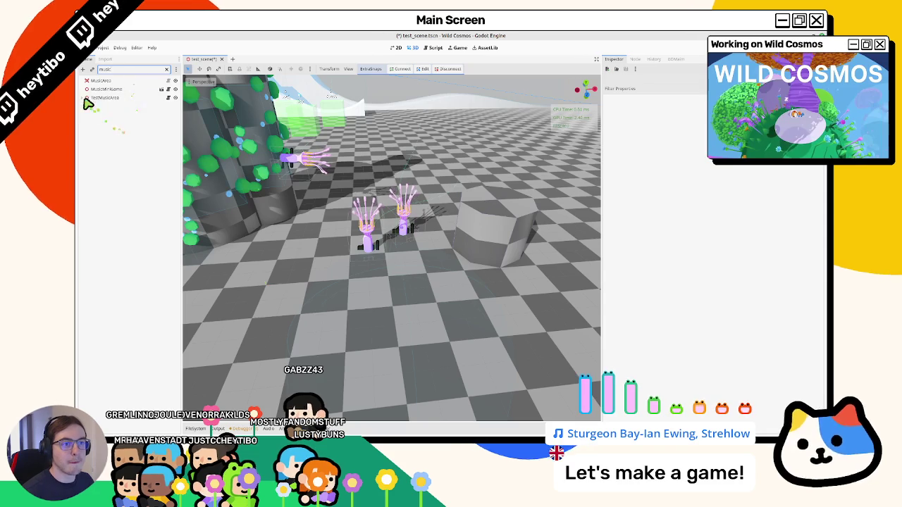
click(85, 101)
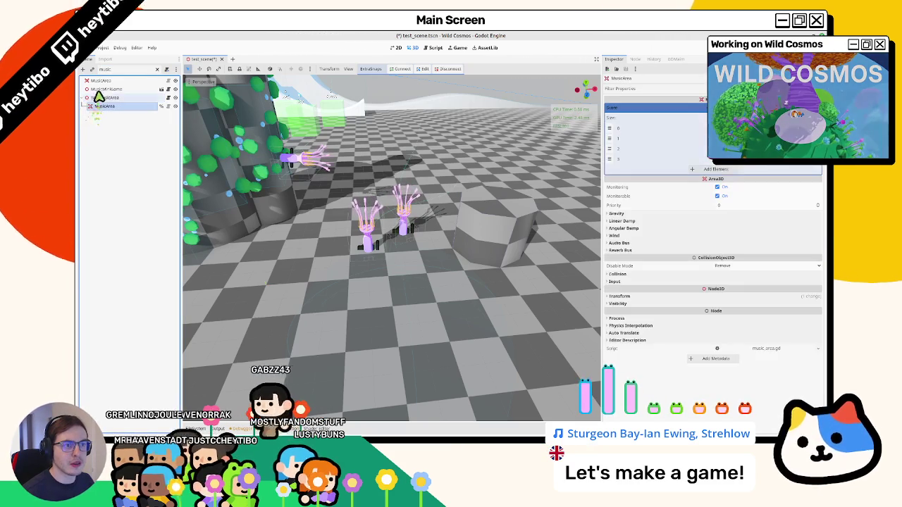
click(98, 81)
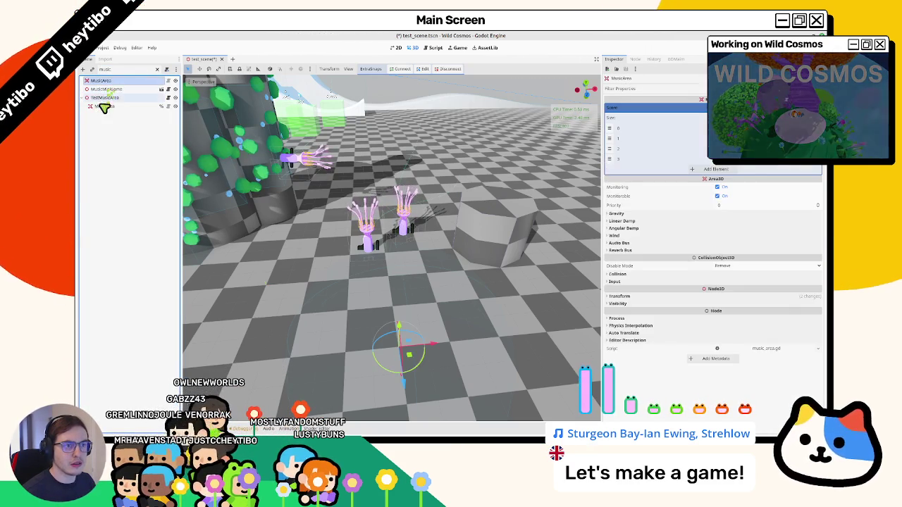
click(104, 106)
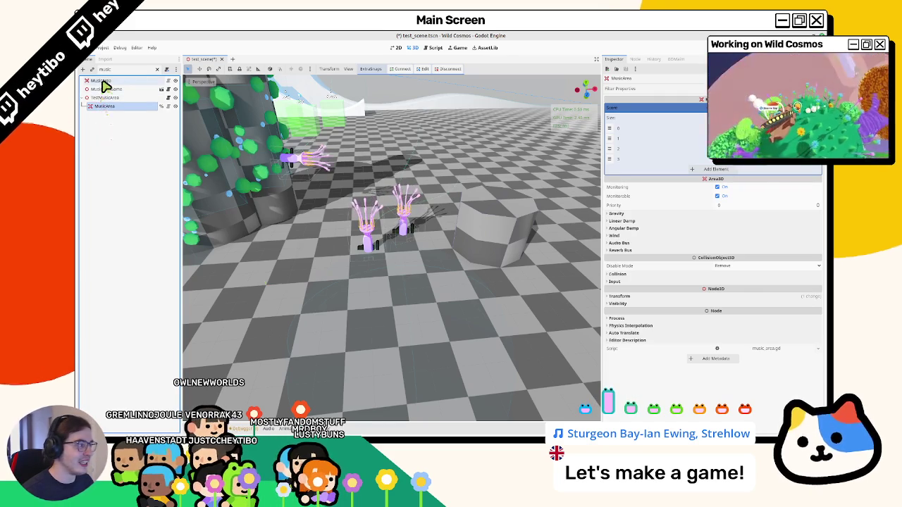
click(102, 81)
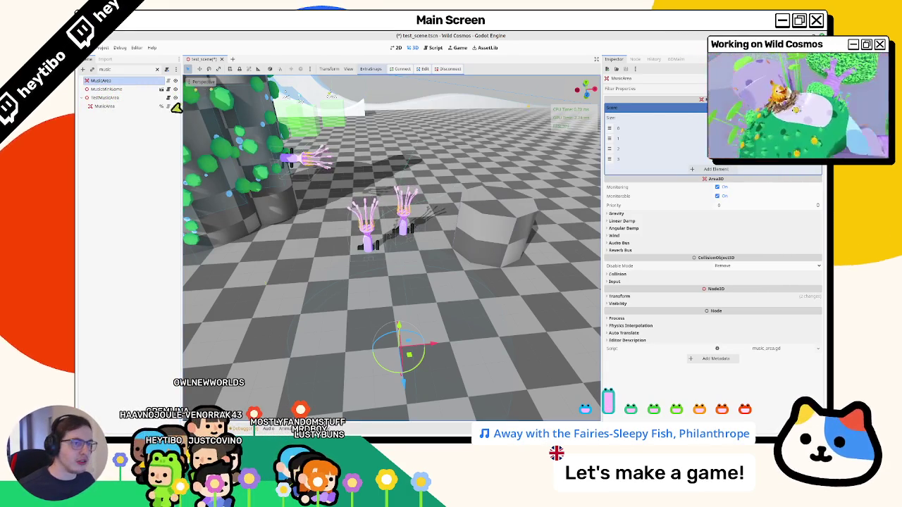
click(125, 106)
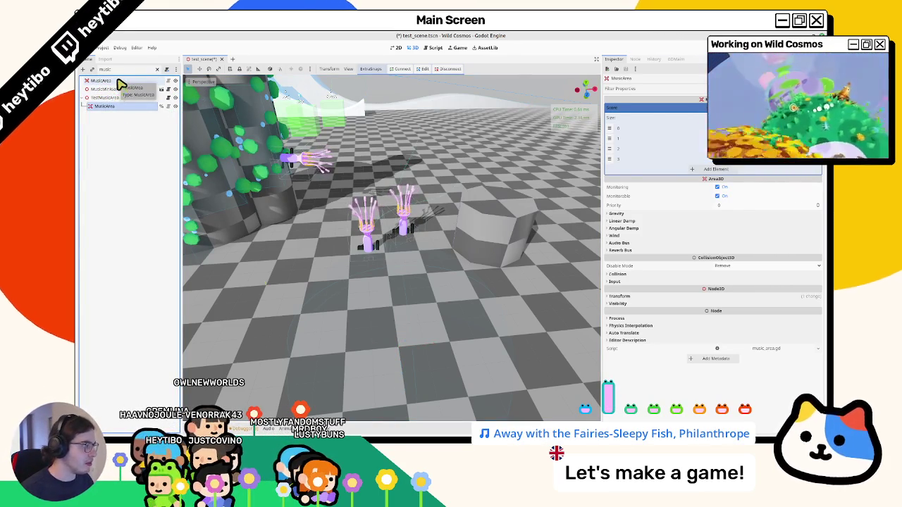
click(119, 82)
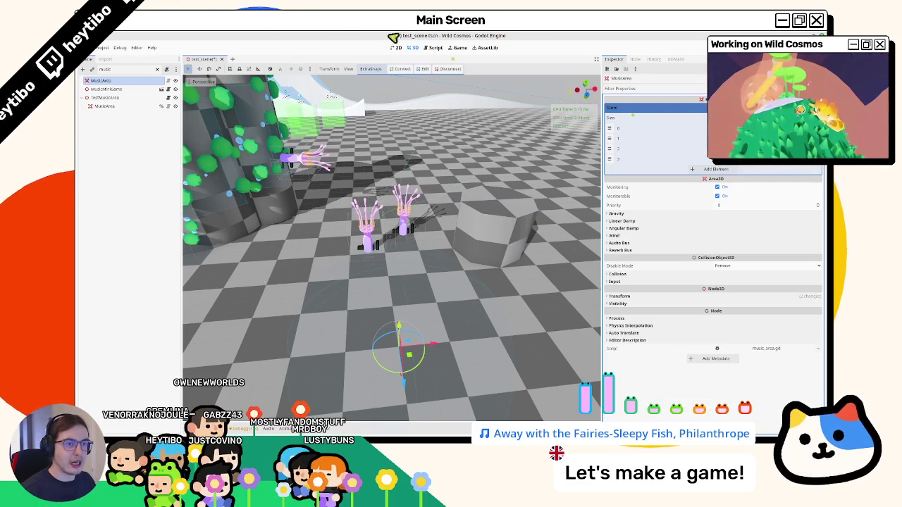
click(123, 90)
click(111, 106)
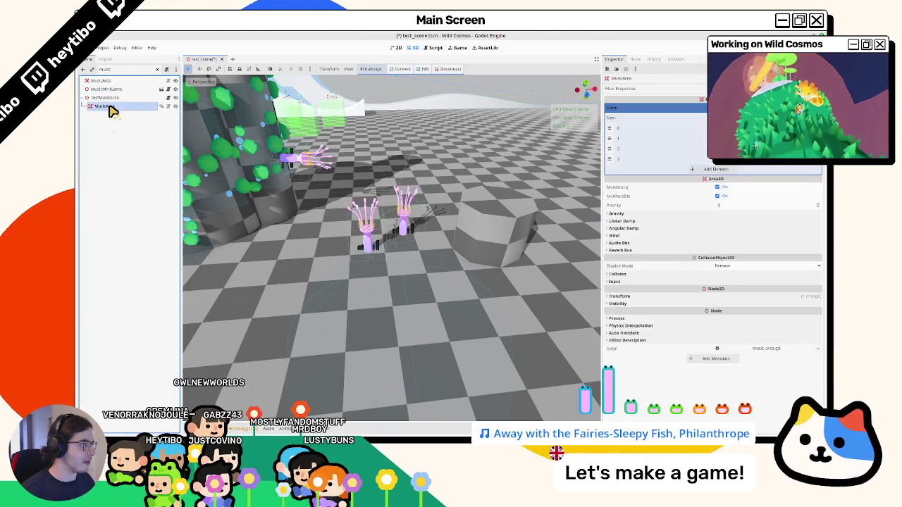
click(117, 90)
click(768, 107)
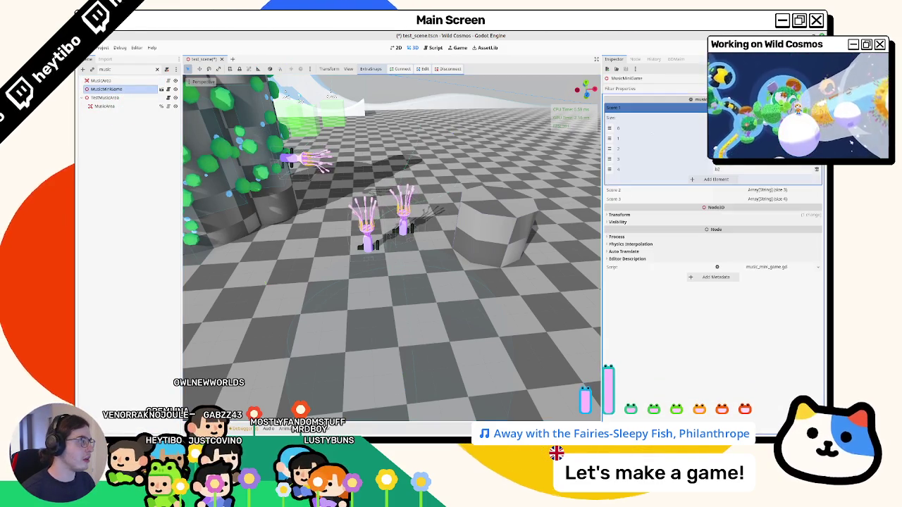
click(767, 107)
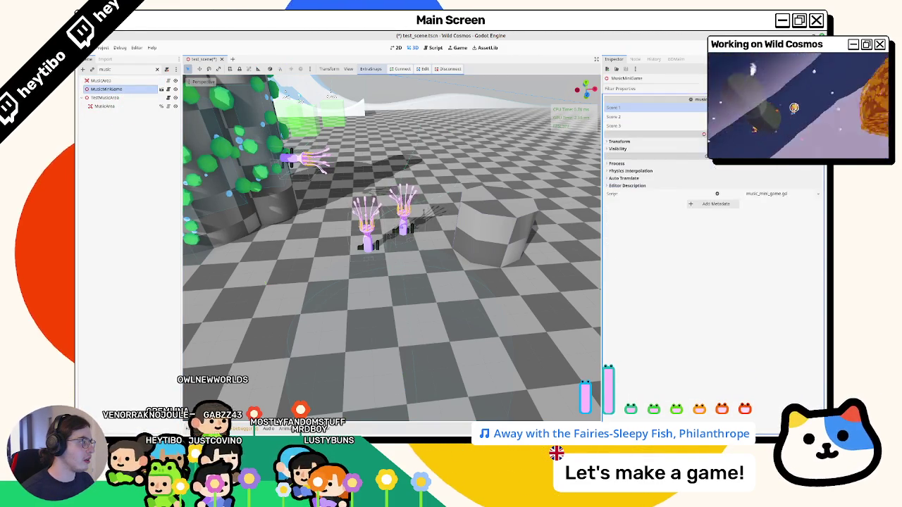
click(767, 116)
click(768, 178)
click(767, 179)
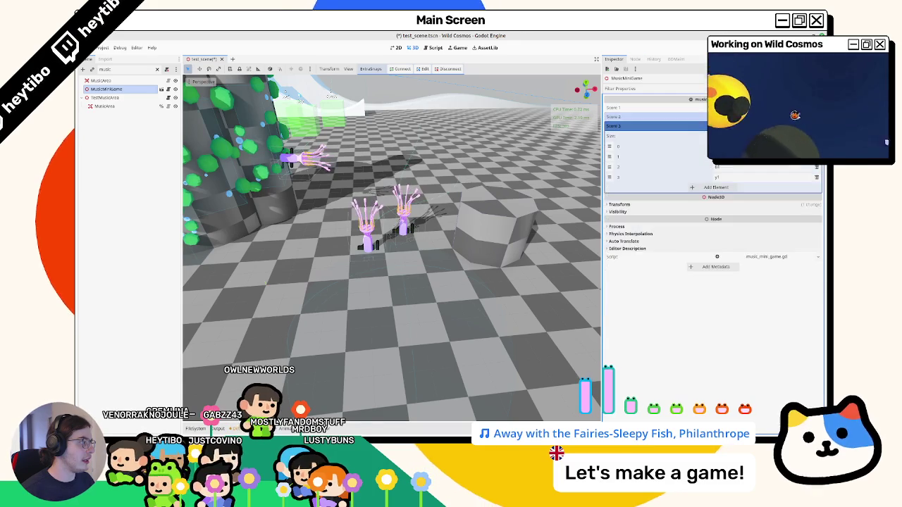
click(767, 117)
click(111, 105)
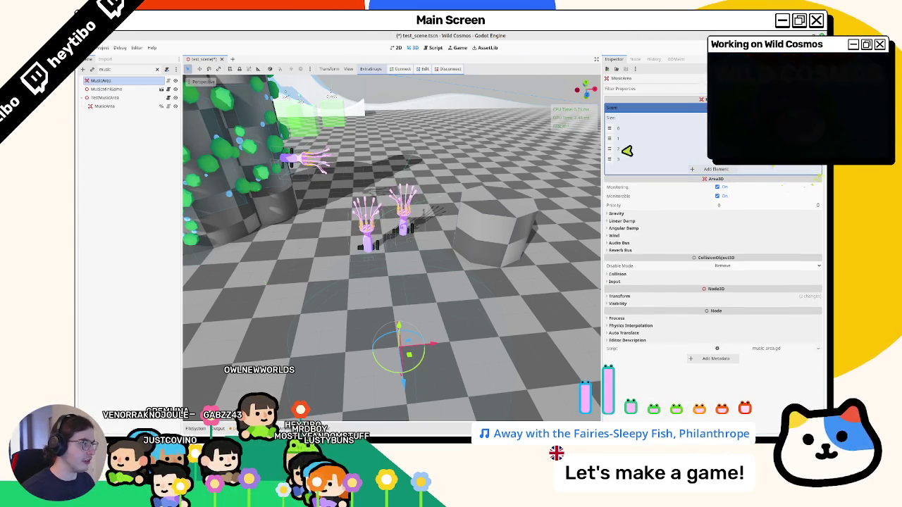
click(158, 69)
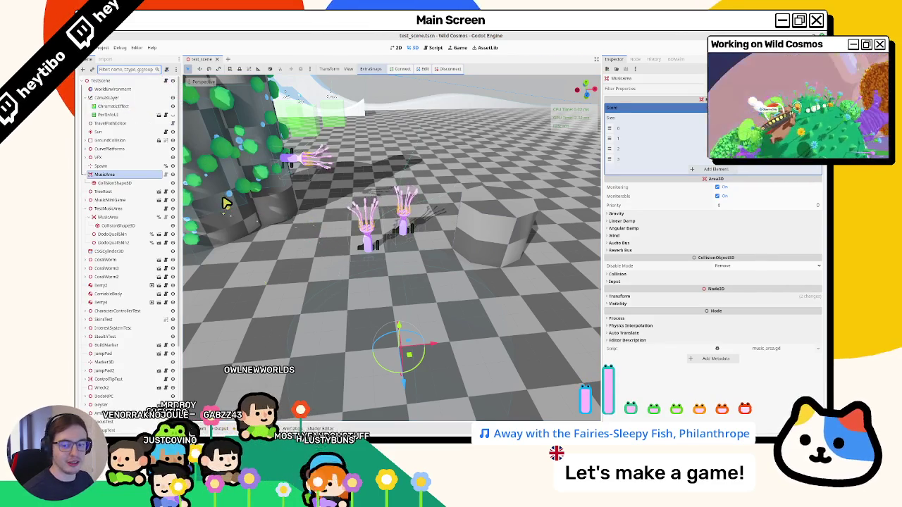
key(F5)
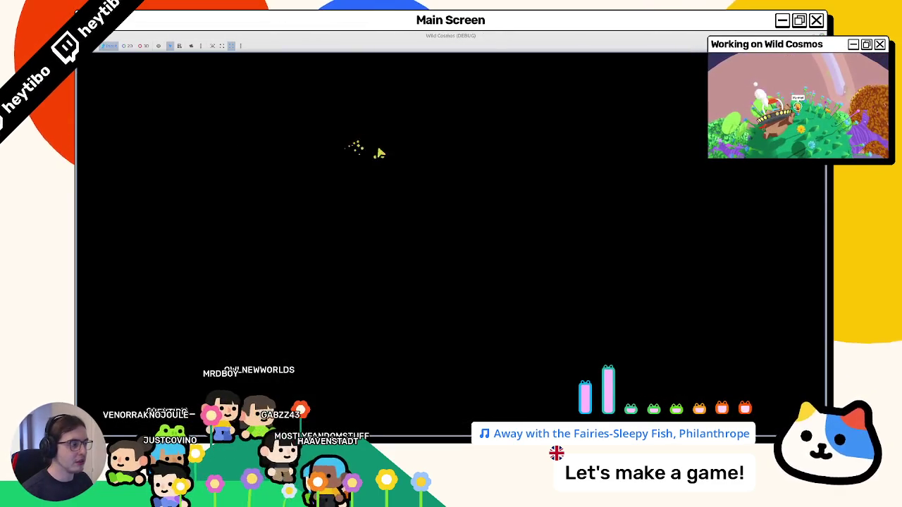
key(Tab)
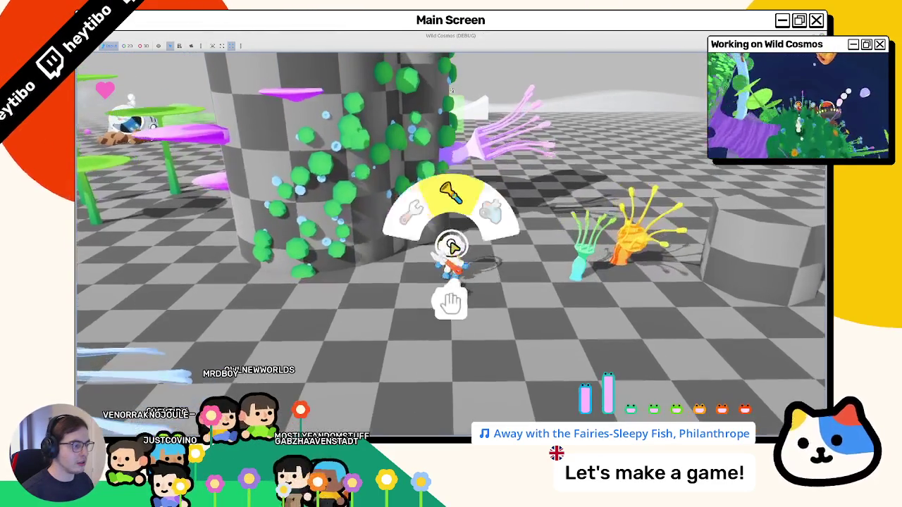
key(Tab)
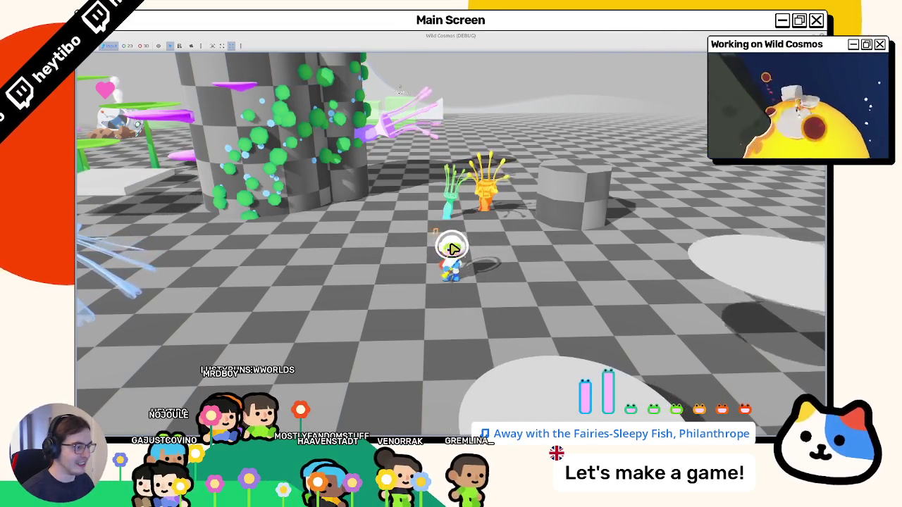
key(F8)
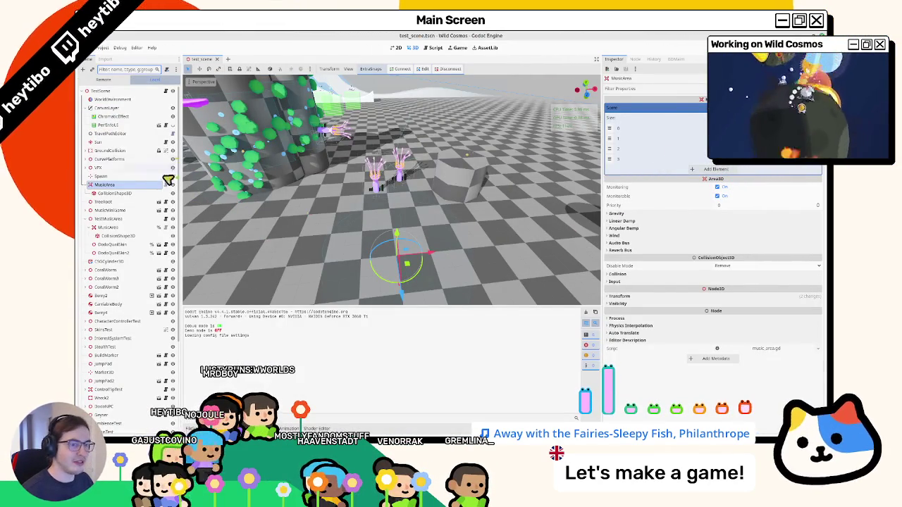
Step: Select MusicArea, add and then remove a fifth Score entry, and rerun the game with F5
click(128, 185)
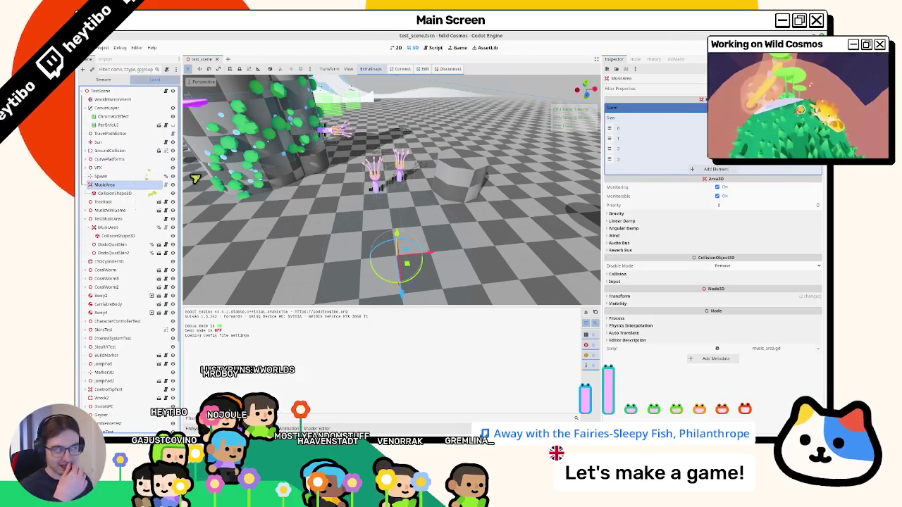
click(710, 170)
click(816, 170)
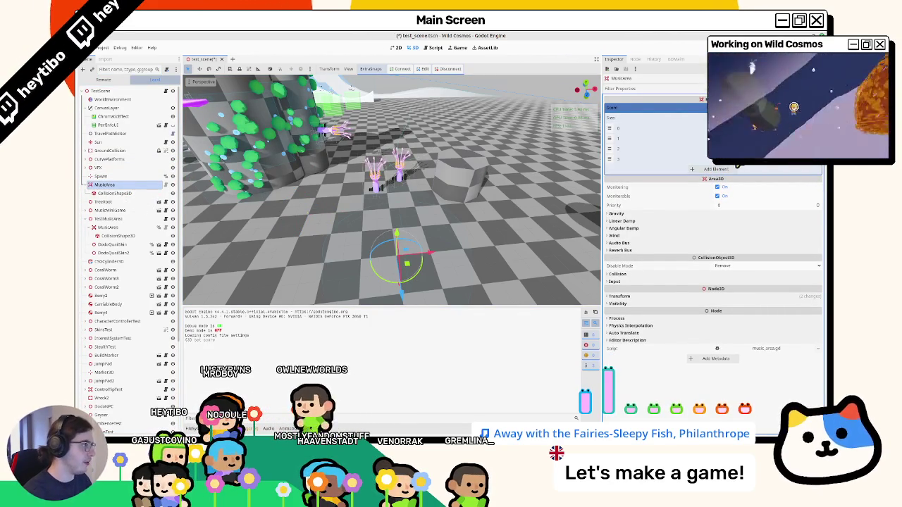
key(F5)
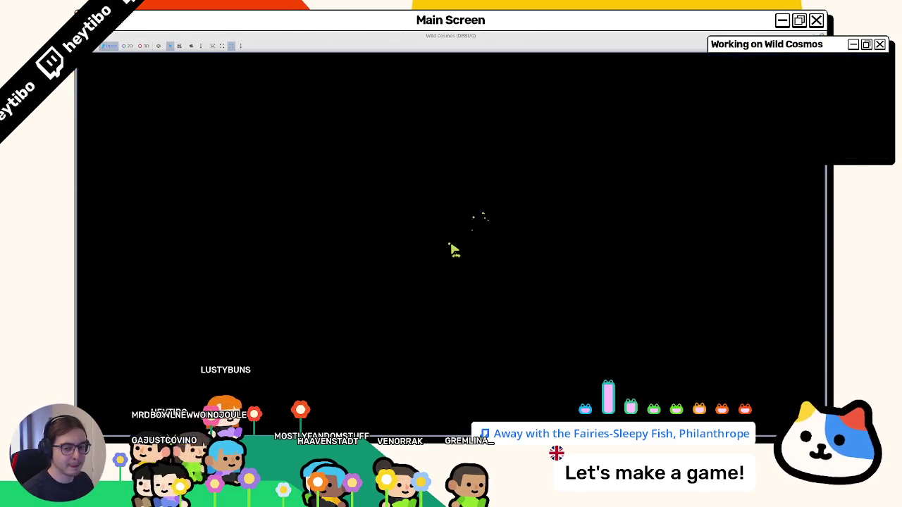
Step: In the running game, bring up the tool wheel and pick a tool
key(Tab)
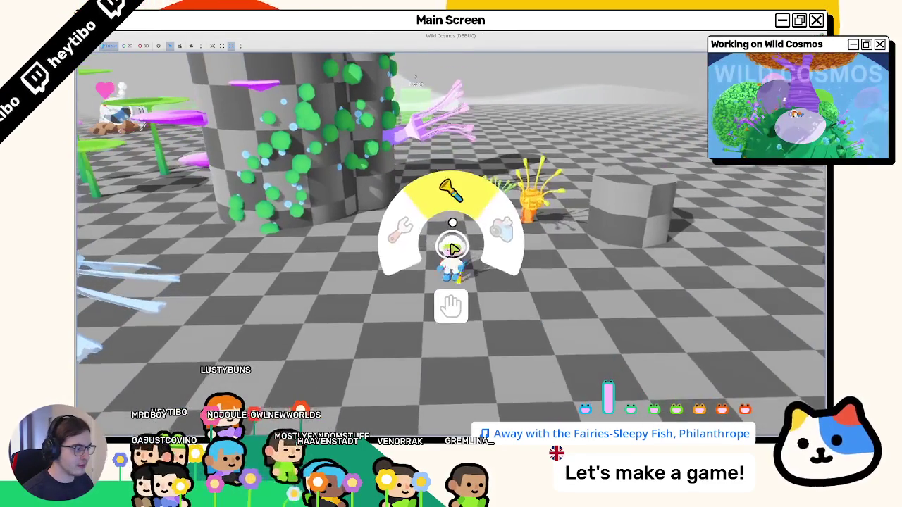
click(453, 247)
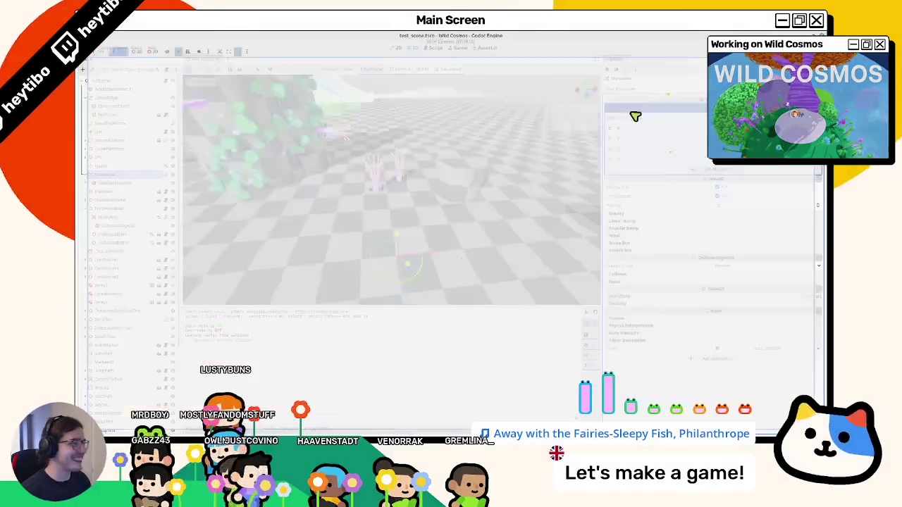
Step: Select MusicArea and its CollisionShape3D child, then bring up Quick Open Scene with Ctrl+Shift+O
click(133, 166)
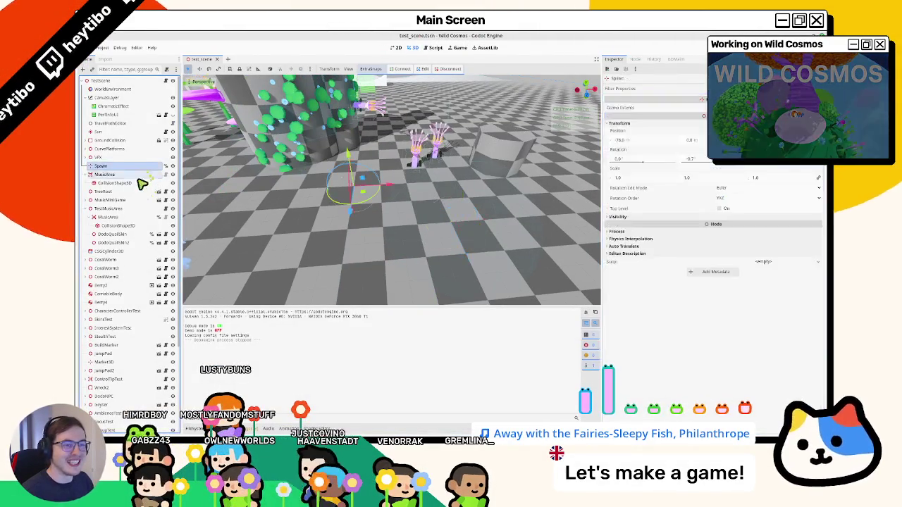
click(139, 176)
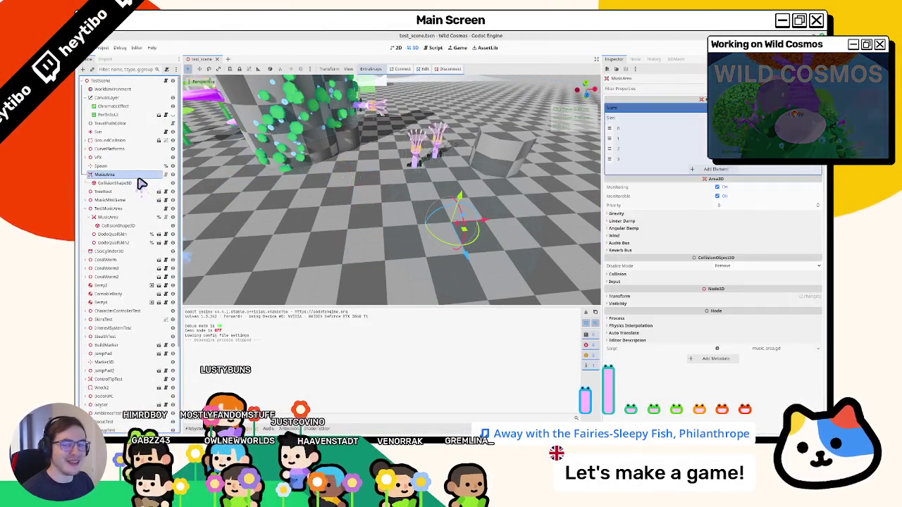
click(99, 183)
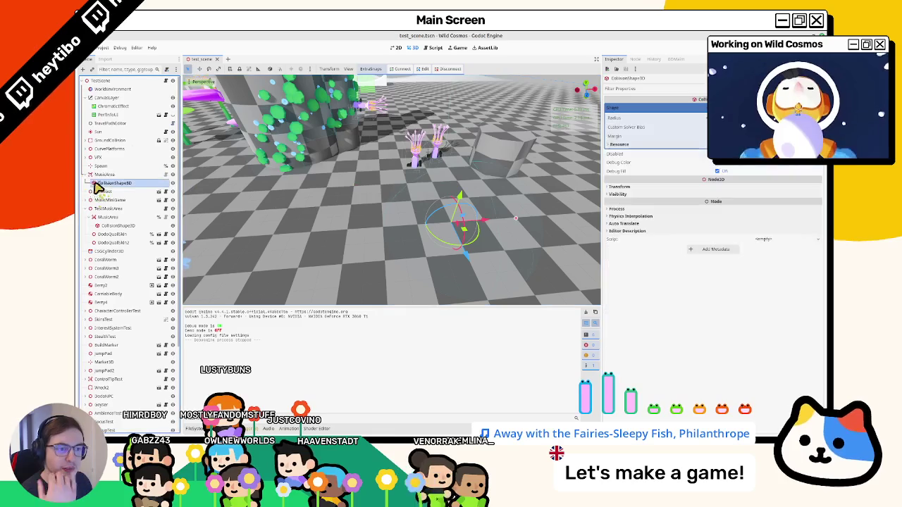
click(99, 175)
scroll(366, 204, up, 3)
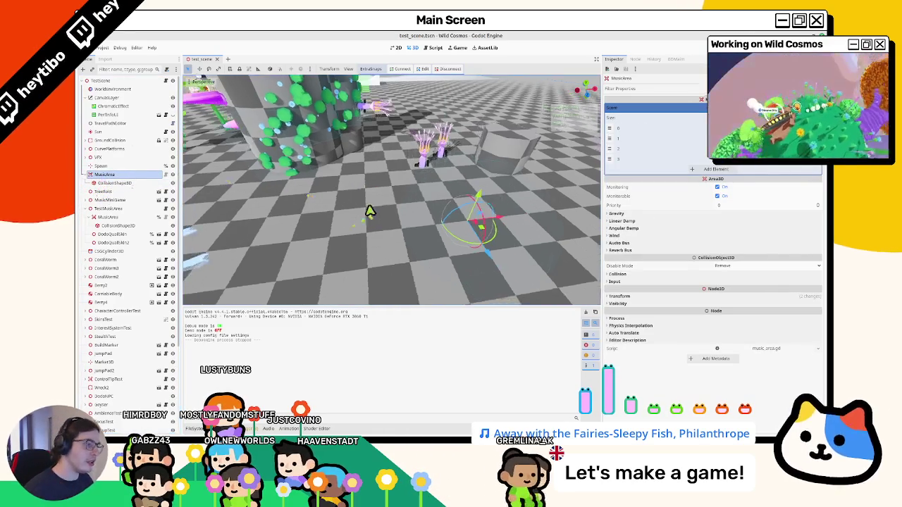
key(ctrl+shift+o)
Step: Quick-open player.tscn, then astronaut_skin.tscn, each in its own scene tab
text(player)
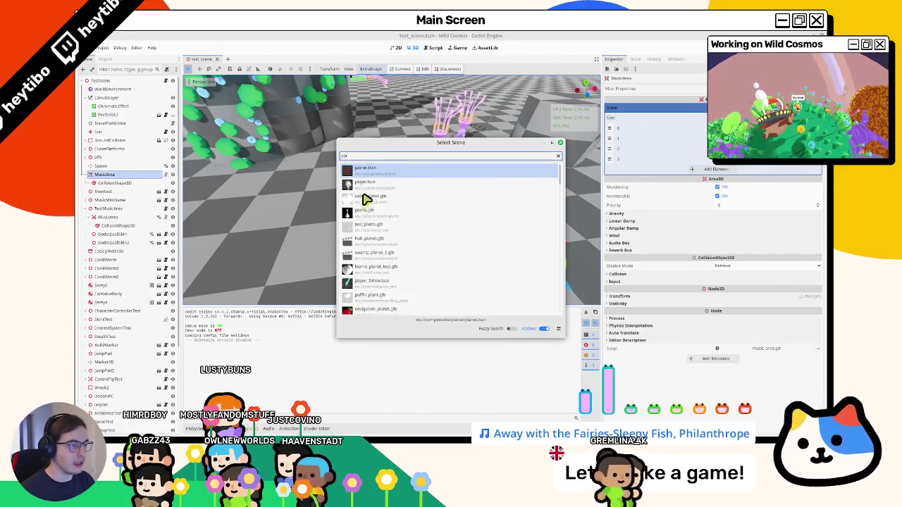
key(Return)
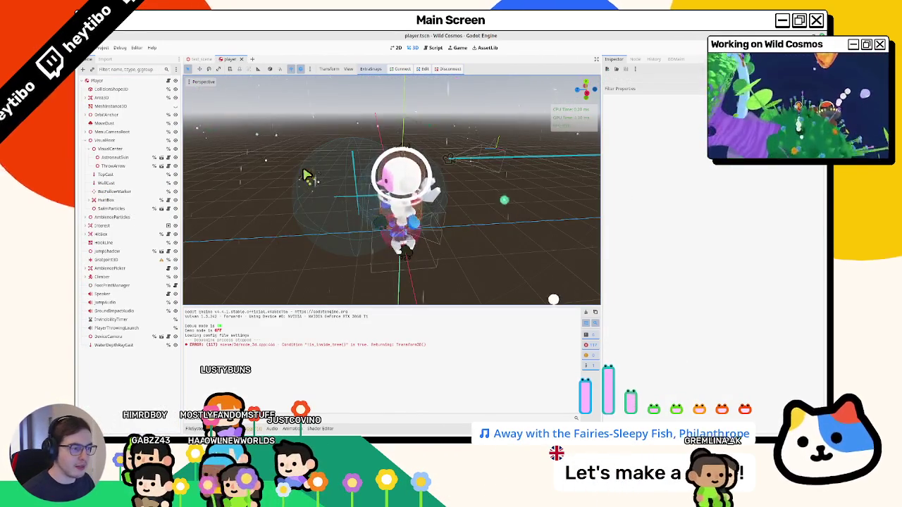
key(ctrl+shift+o)
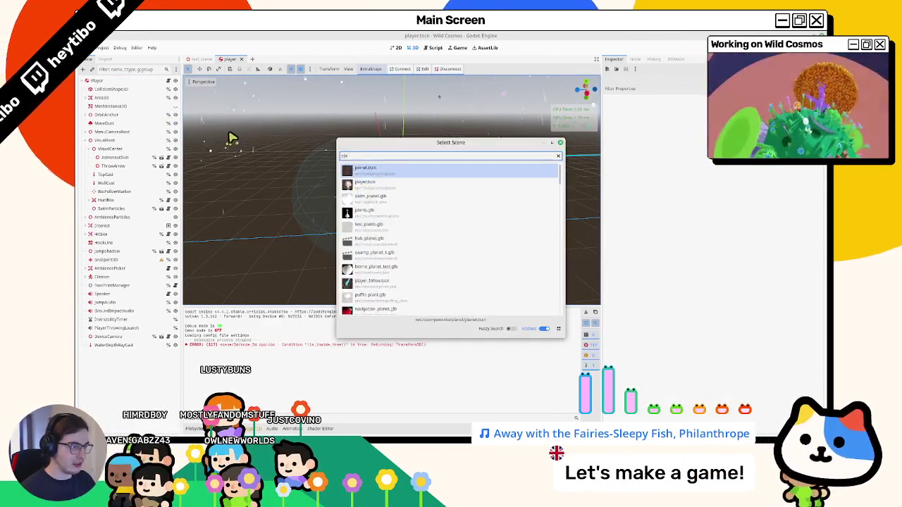
text(player_s)
key(BackSpace)
key(BackSpace)
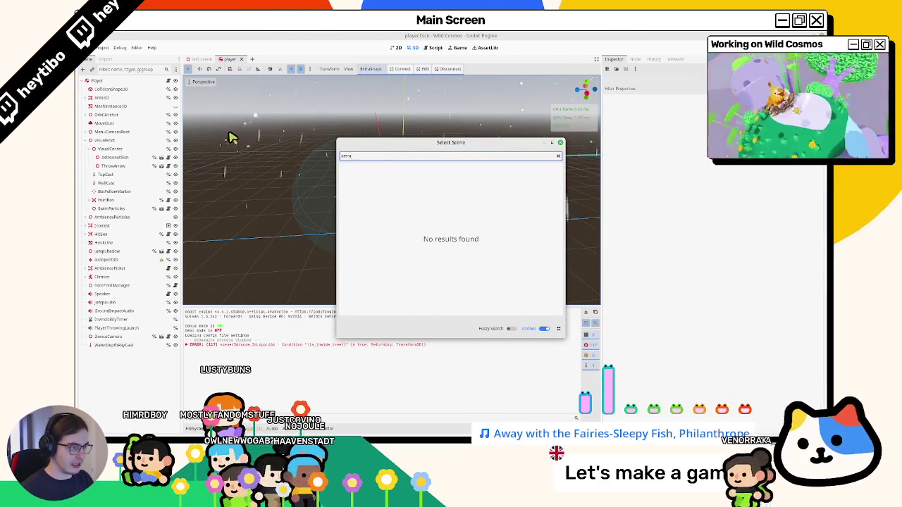
key(BackSpace)
key(Return)
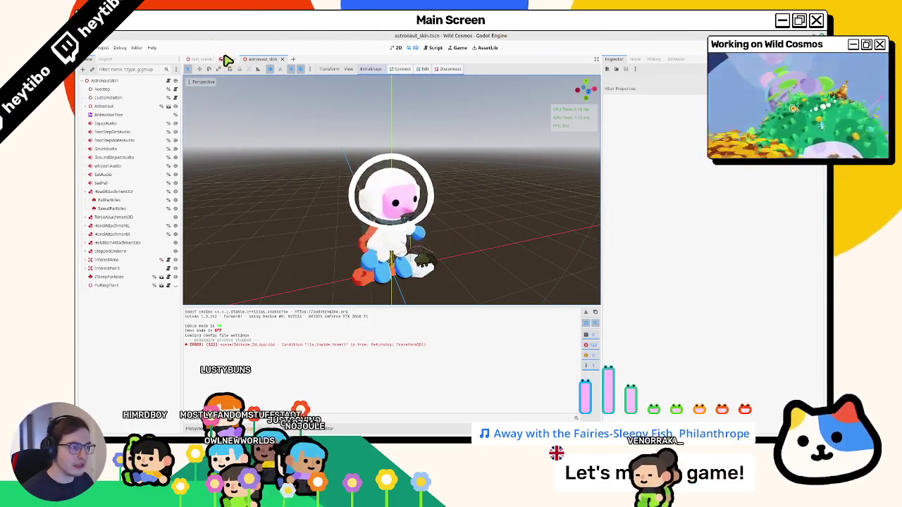
Step: Close the astronaut_skin tab, briefly filter player's nodes for 'mus', then reopen astronaut_skin
middle_click(262, 59)
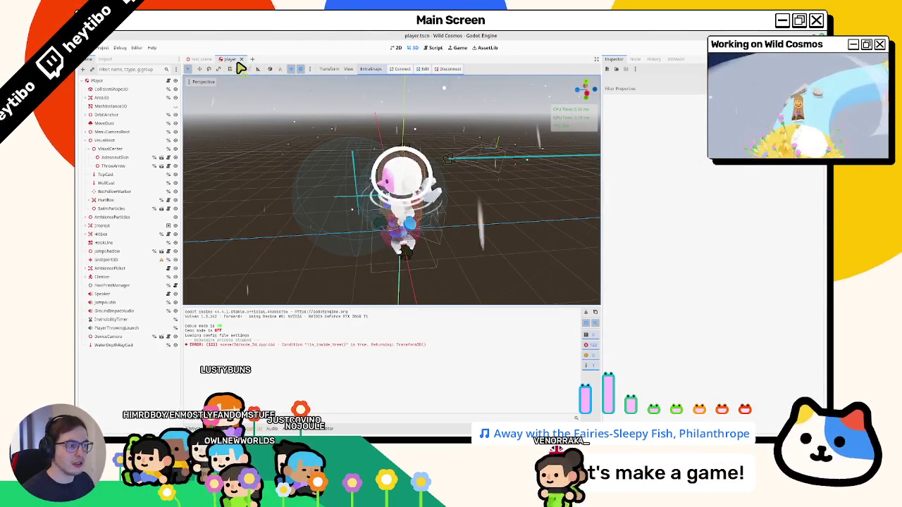
click(127, 69)
text(mus)
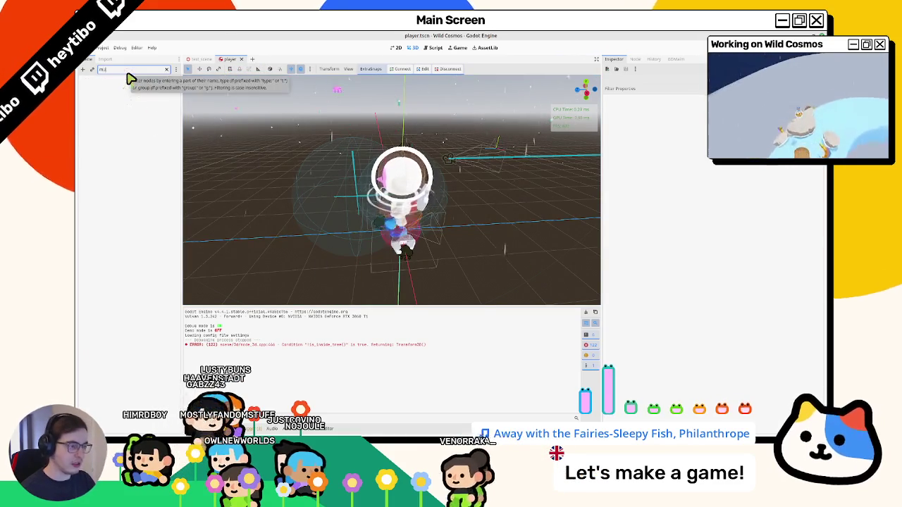
key(BackSpace)
key(BackSpace)
key(BackSpace)
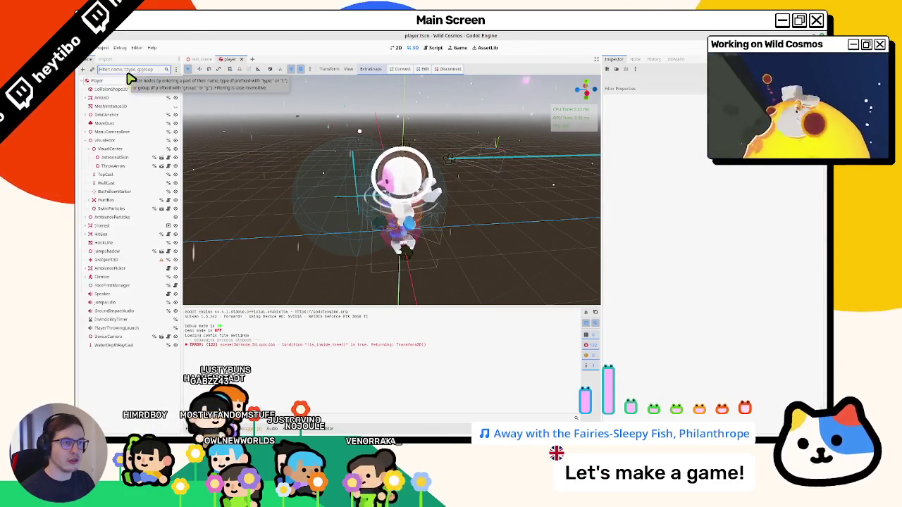
key(ctrl+shift+t)
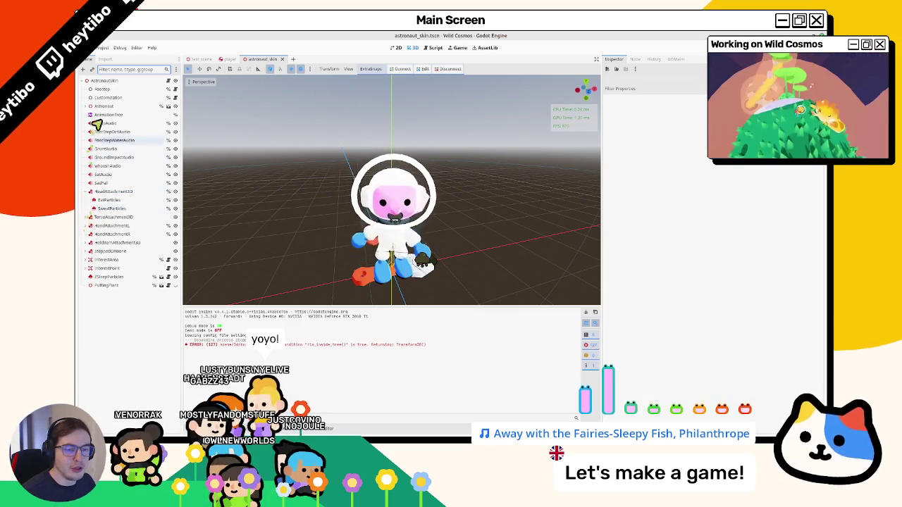
Step: Filter the Scene dock for 'particles', select FluteParticles, and expand its first draw pass mesh
text(particles)
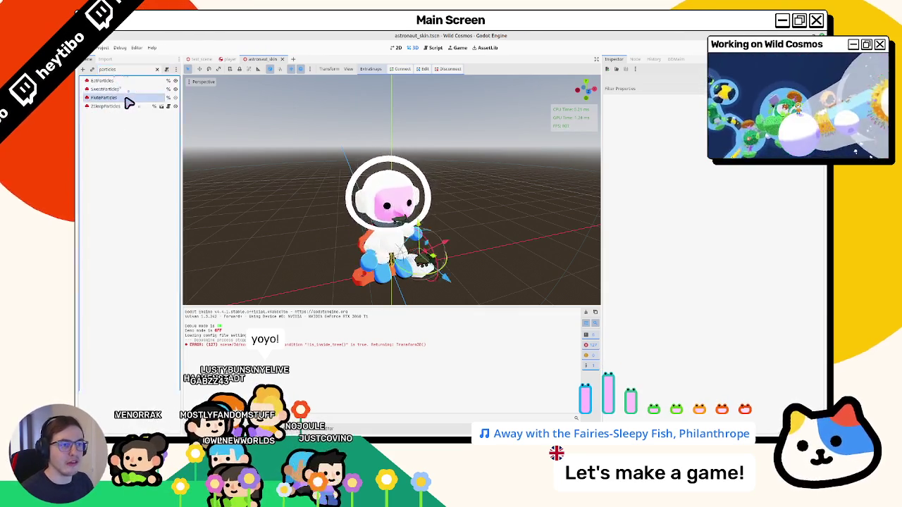
click(126, 99)
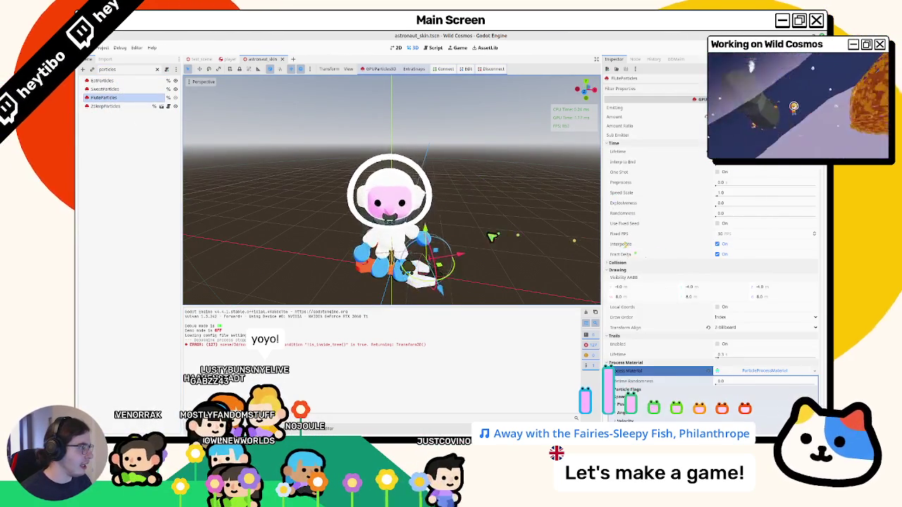
scroll(684, 280, down, 3)
click(696, 289)
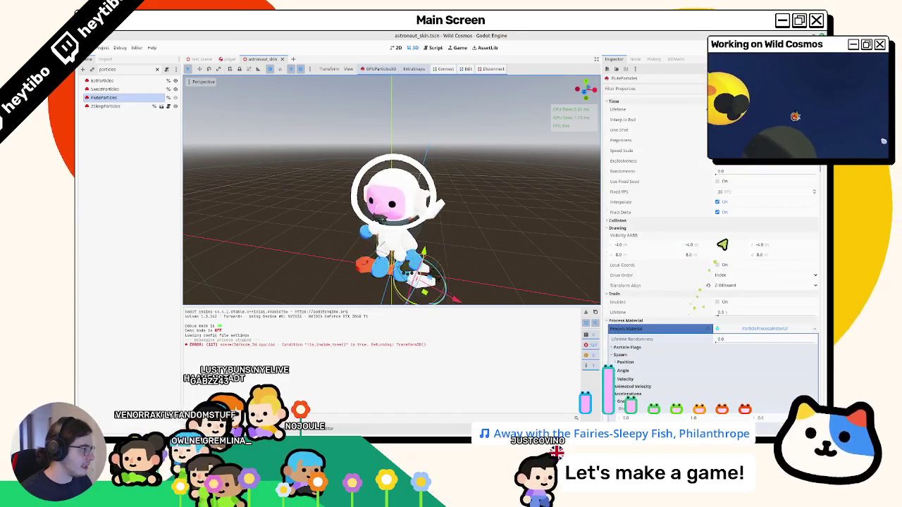
click(744, 323)
Step: Expand FluteParticles' Material Override and choose Save As from its context menu
scroll(745, 328, down, 1)
click(757, 324)
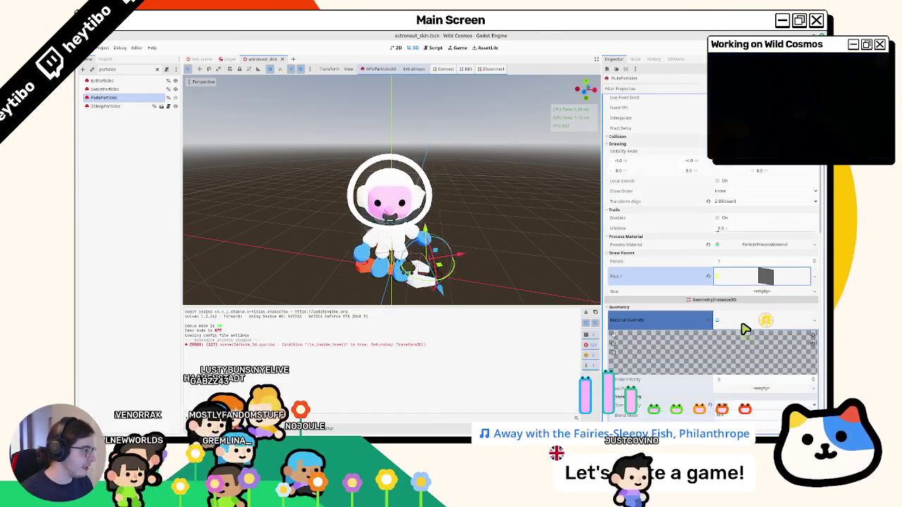
click(815, 319)
scroll(780, 329, down, 5)
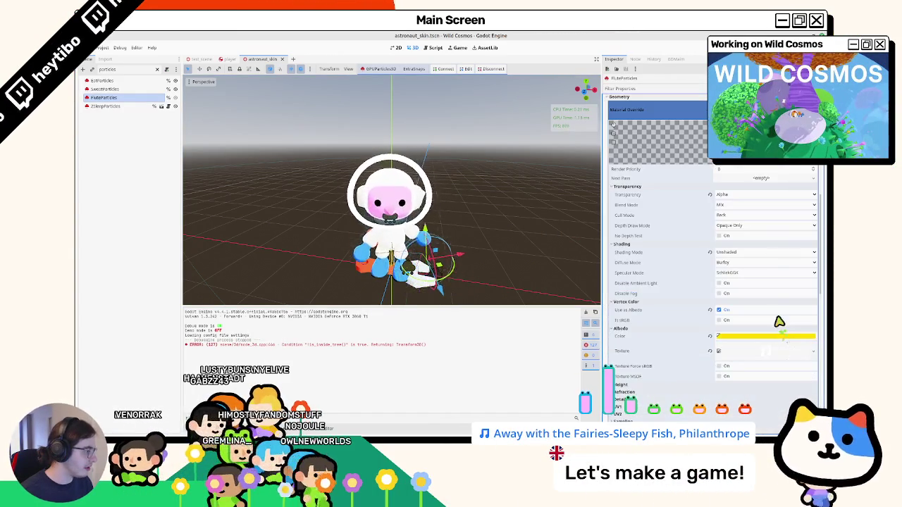
right_click(755, 166)
click(793, 209)
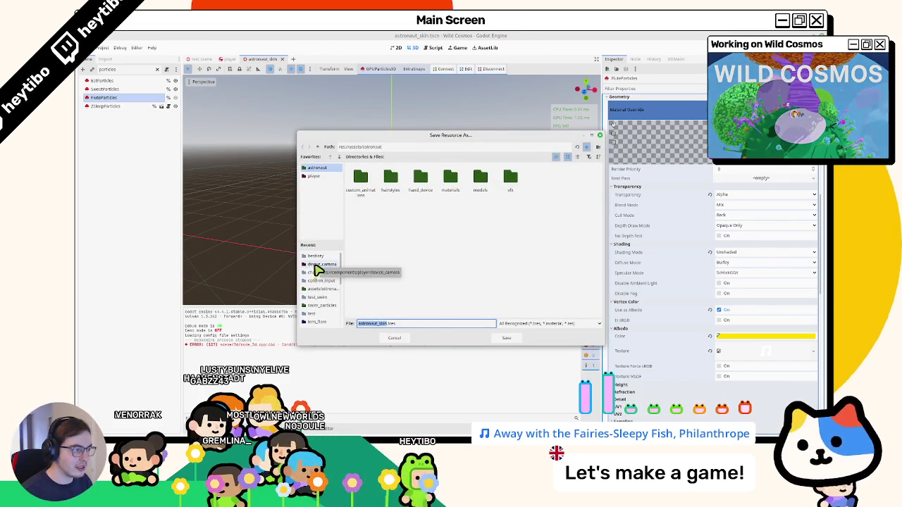
Step: Browse the vfx and assets folders, cancel the save dialog, and close the astronaut_skin tab
click(520, 194)
double_click(521, 195)
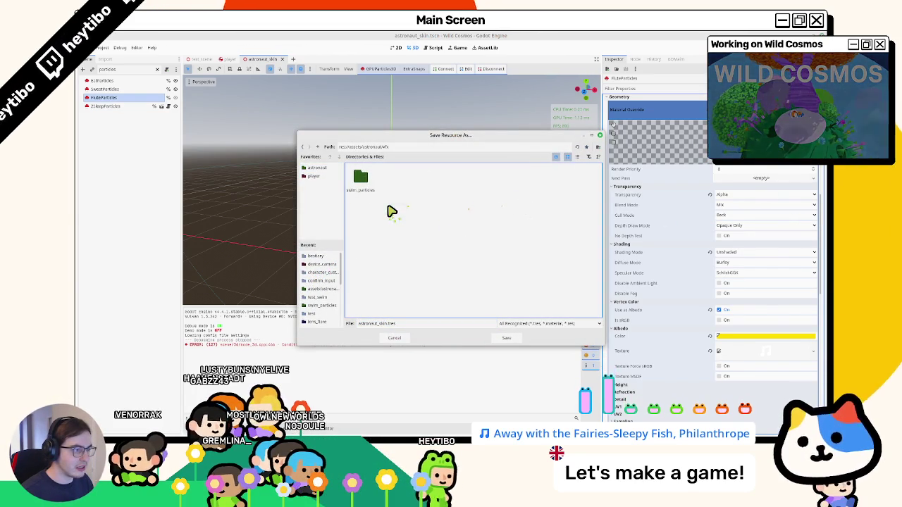
right_click(391, 212)
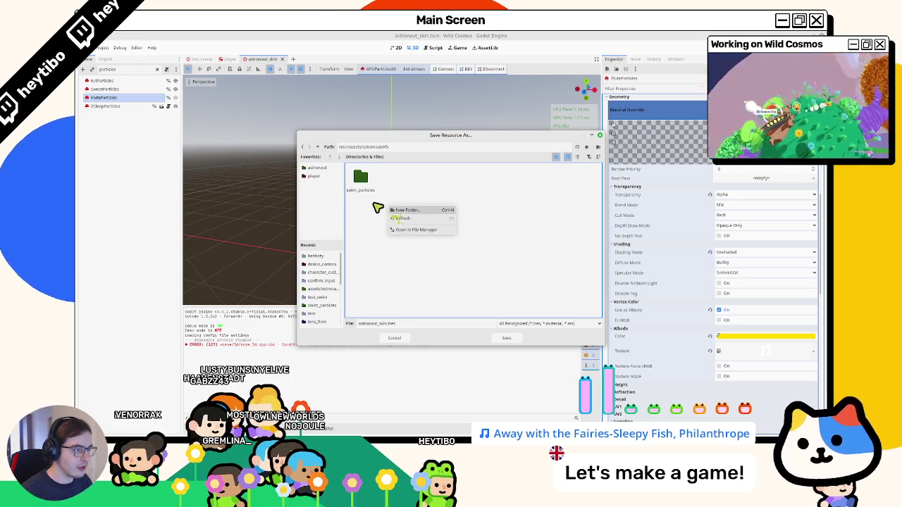
click(377, 208)
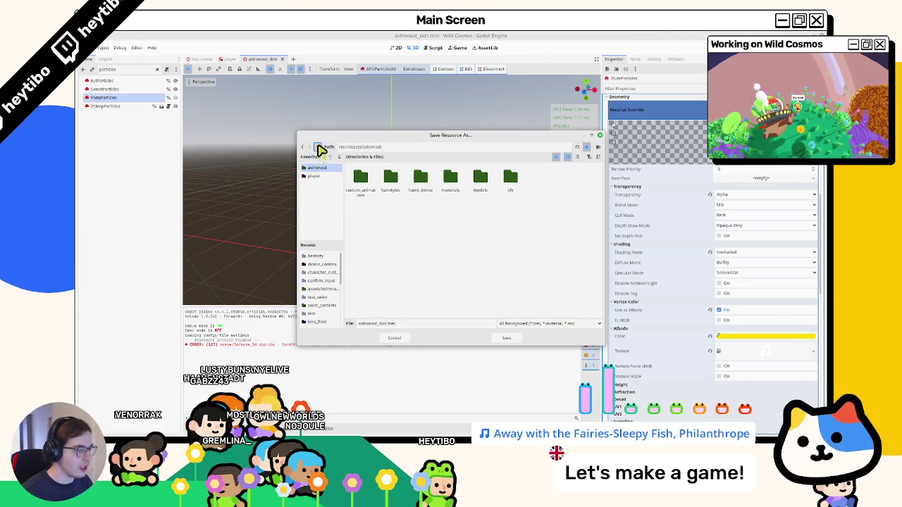
scroll(326, 293, down, 2)
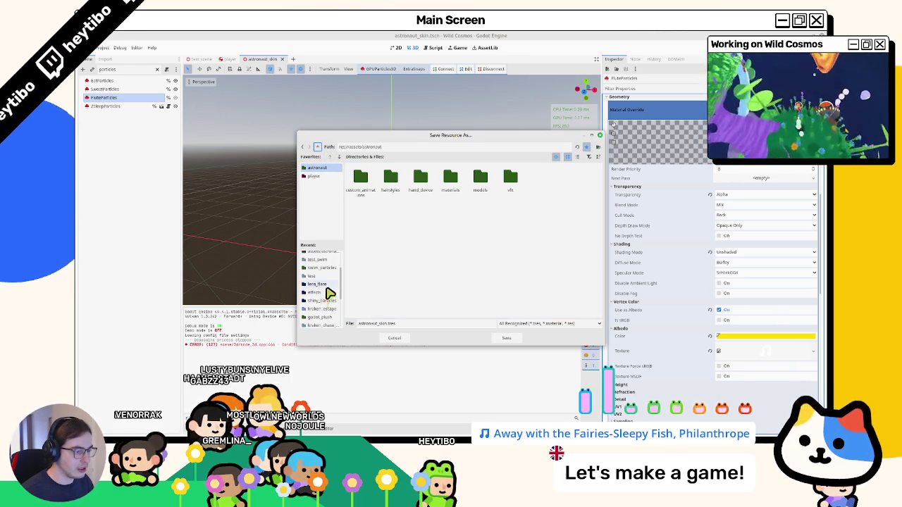
click(317, 146)
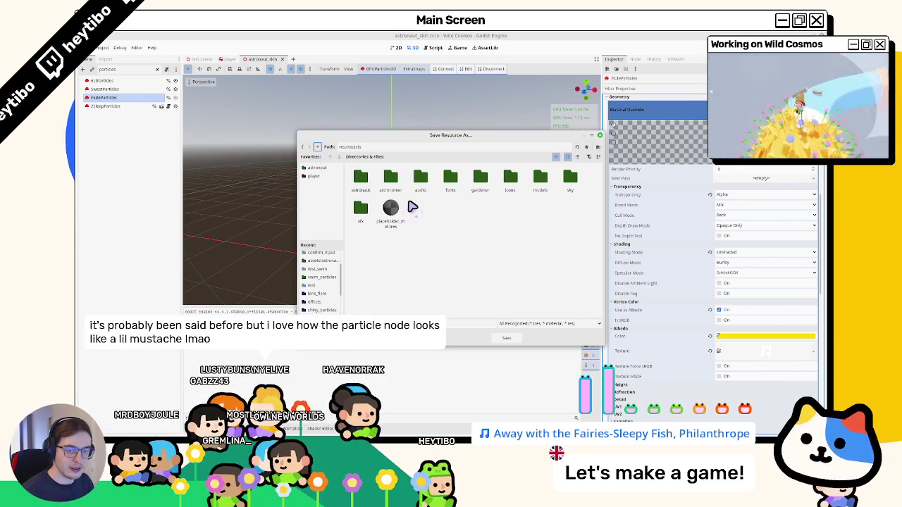
key(Escape)
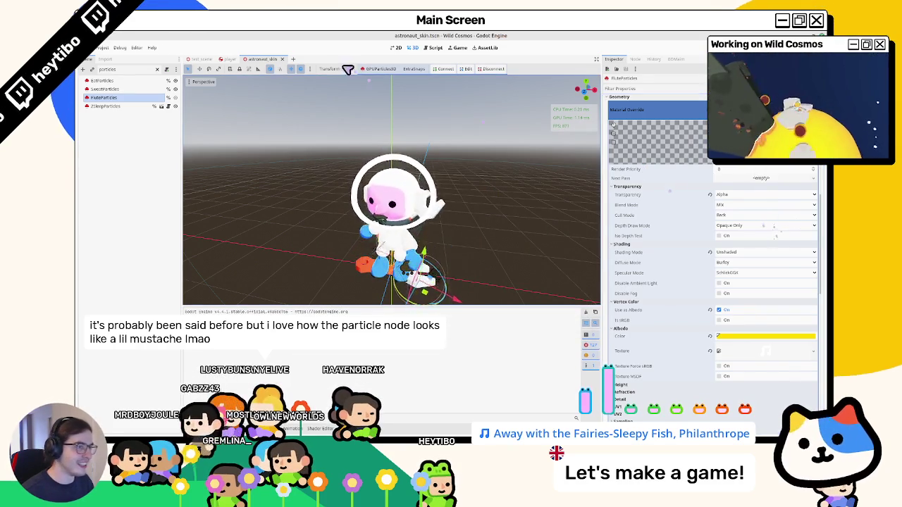
click(282, 59)
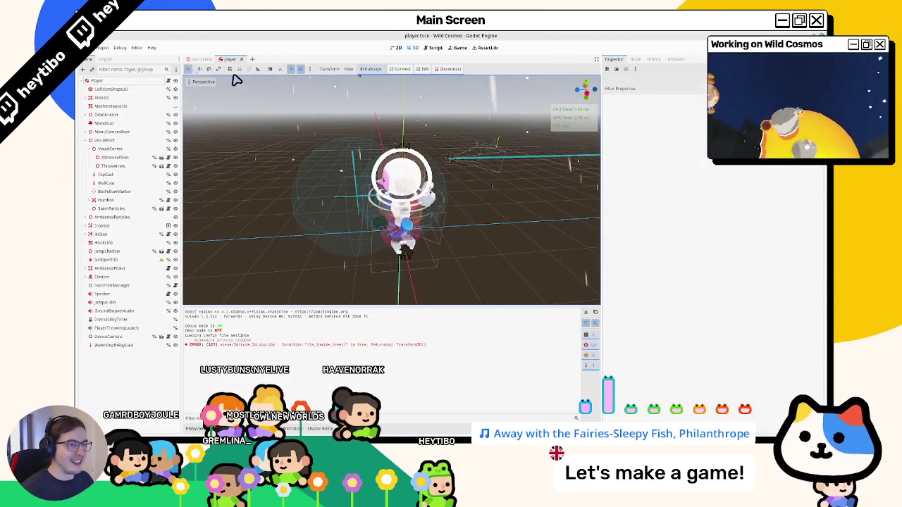
Step: Reopen astronaut_skin, filter for 'p', and pick FluteParticles to copy
key(ctrl+shift+t)
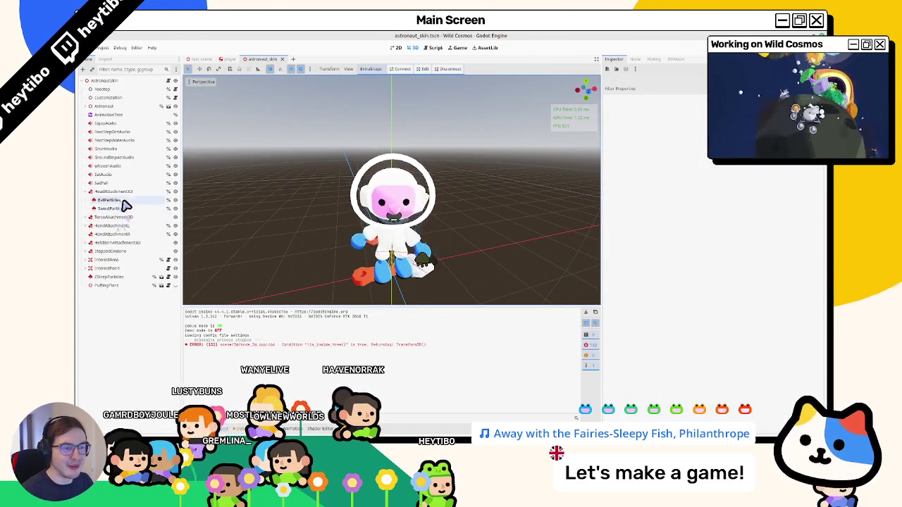
text(part)
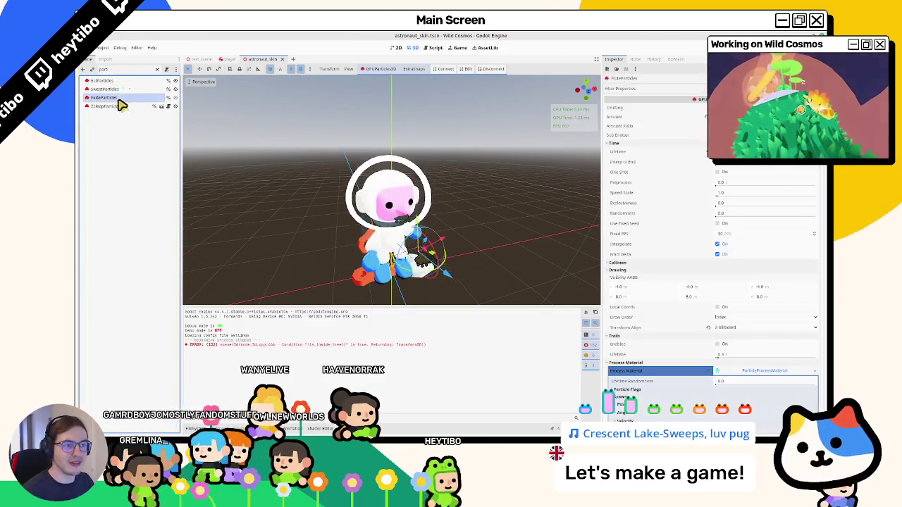
click(282, 60)
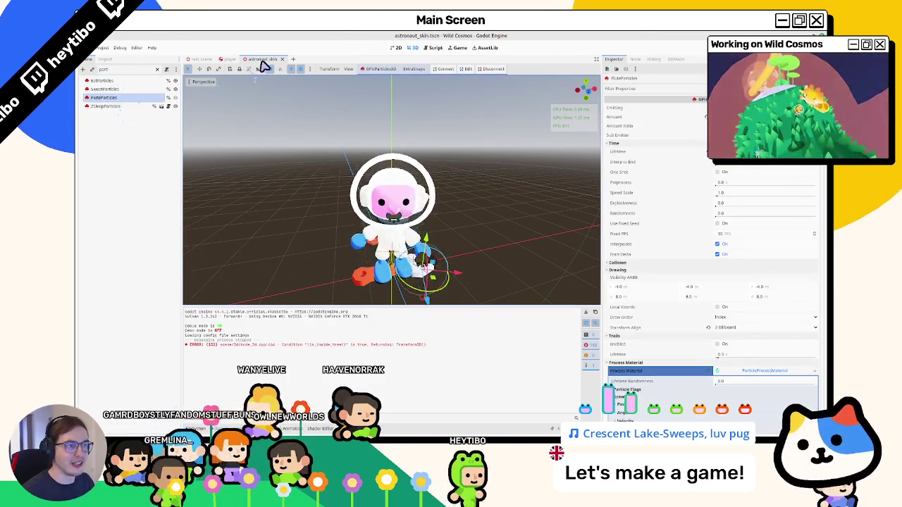
Step: Paste FluteParticles under MusicArea in test_scene and drag it up above the floor
click(235, 59)
click(110, 175)
key(ctrl+v)
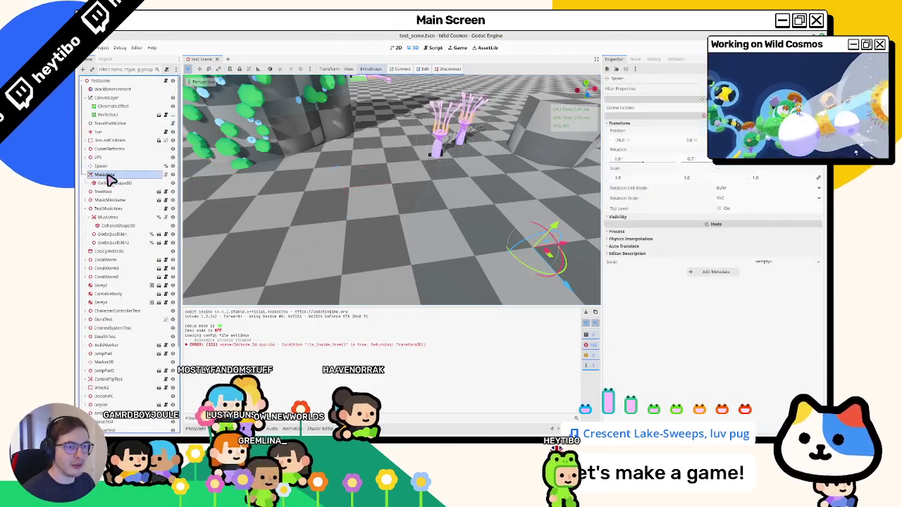
scroll(465, 202, down, 3)
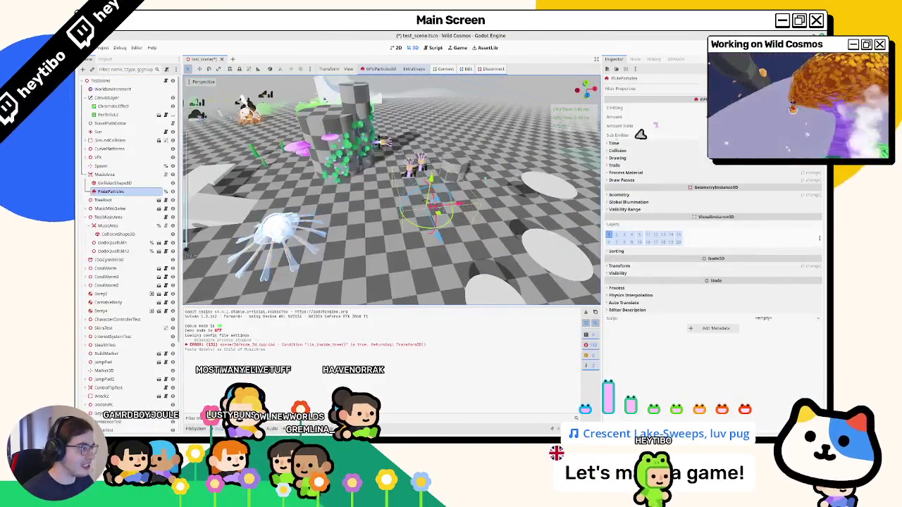
mouse_move(432, 182)
mouse_down()
mouse_move(440, 169)
mouse_move(270, 205)
mouse_move(338, 208)
mouse_move(378, 191)
mouse_up()
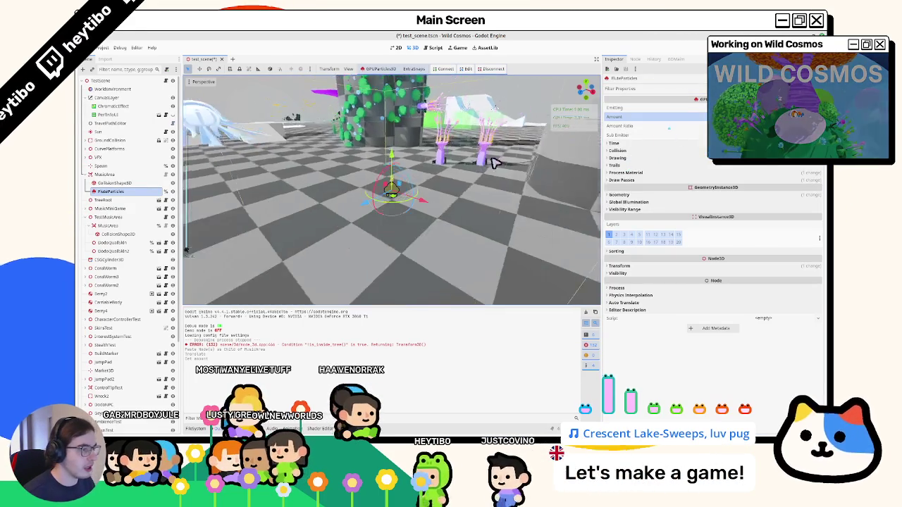
Step: Expand the Process Material's Display, Scale and Turbulence sections and enable Turbulence
click(628, 181)
click(627, 173)
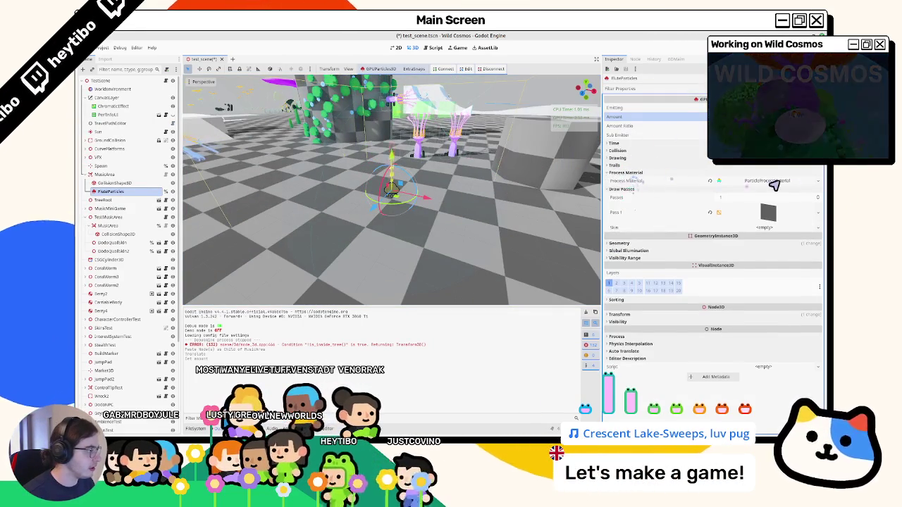
click(766, 181)
click(621, 230)
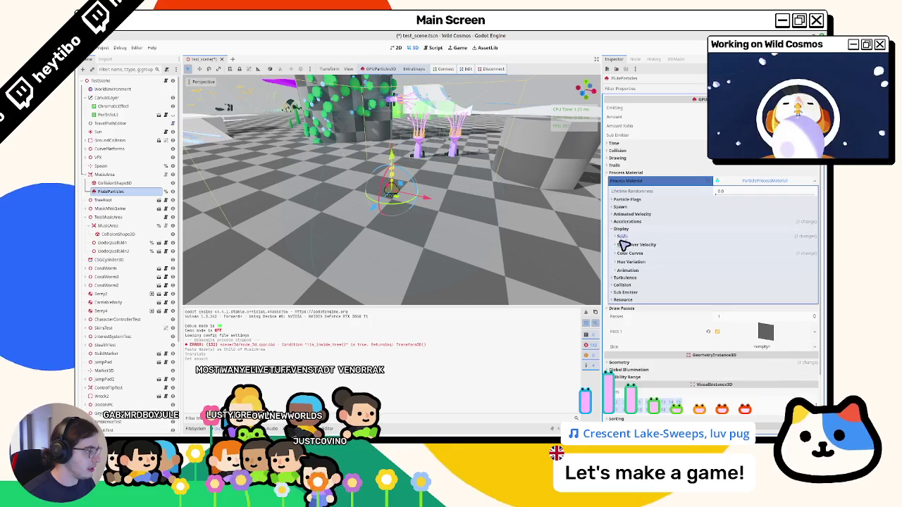
click(621, 236)
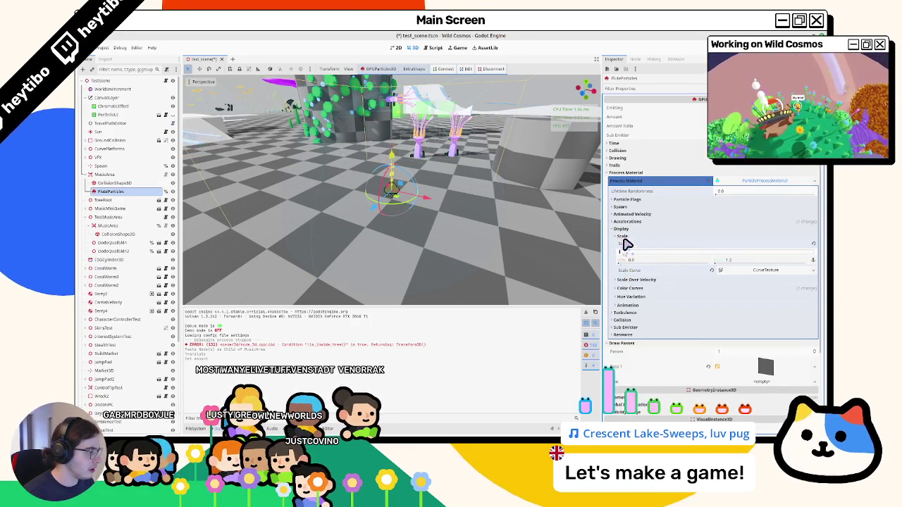
click(629, 313)
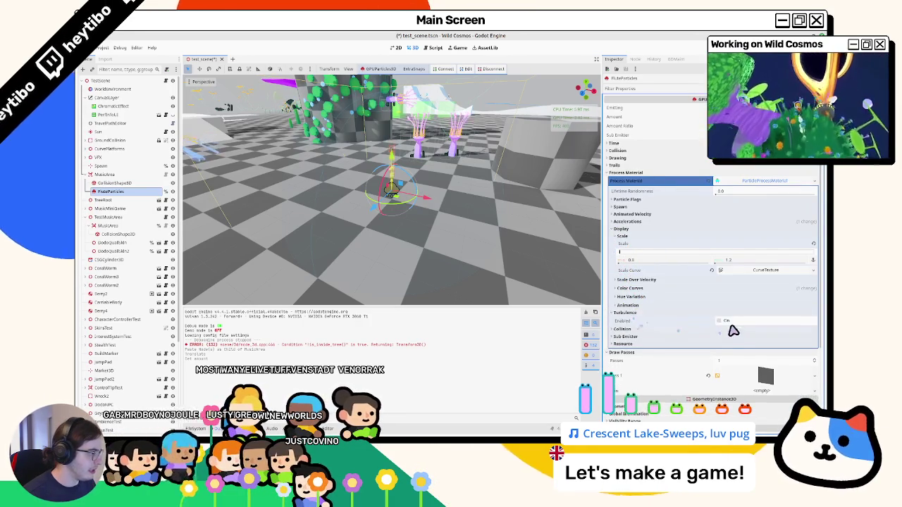
key(space)
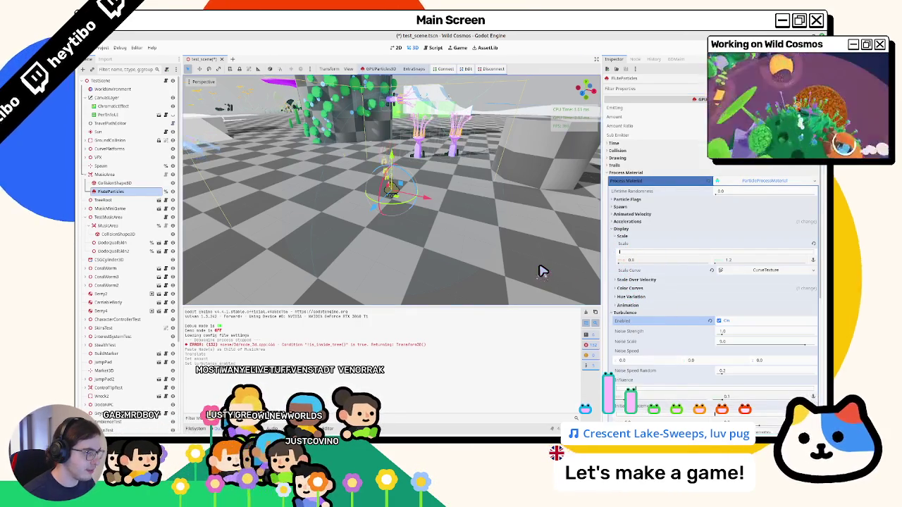
Step: Set the turbulence Noise Scale to 1
mouse_move(542, 271)
mouse_down()
mouse_move(527, 249)
mouse_move(540, 275)
mouse_move(536, 237)
mouse_move(493, 251)
mouse_up()
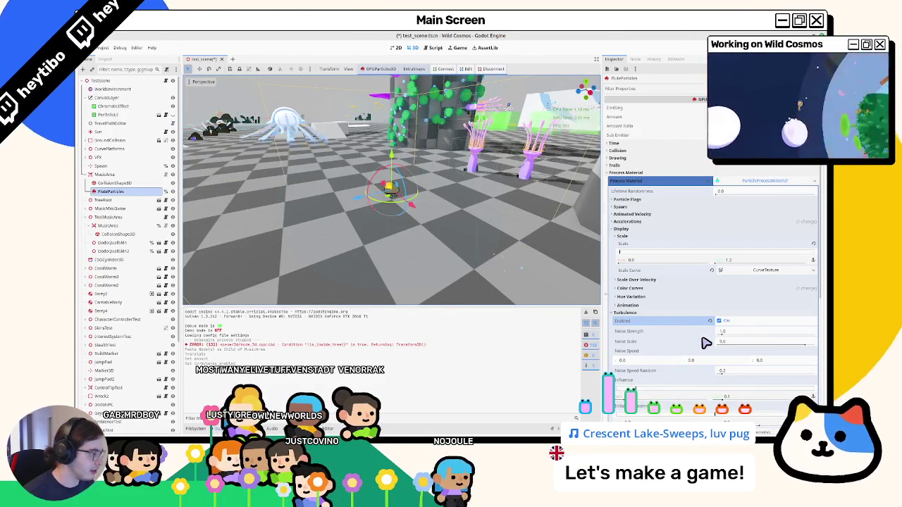
scroll(705, 343, down, 3)
click(736, 295)
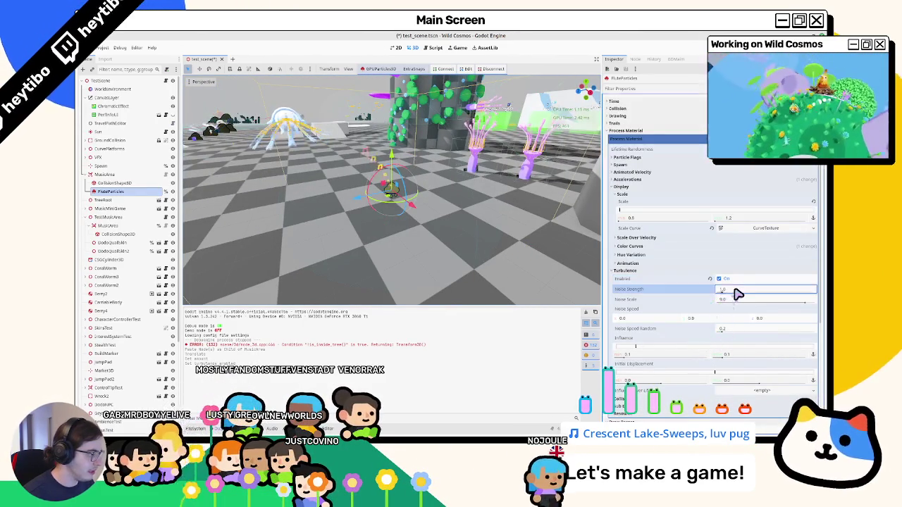
click(741, 302)
text(1)
key(Tab)
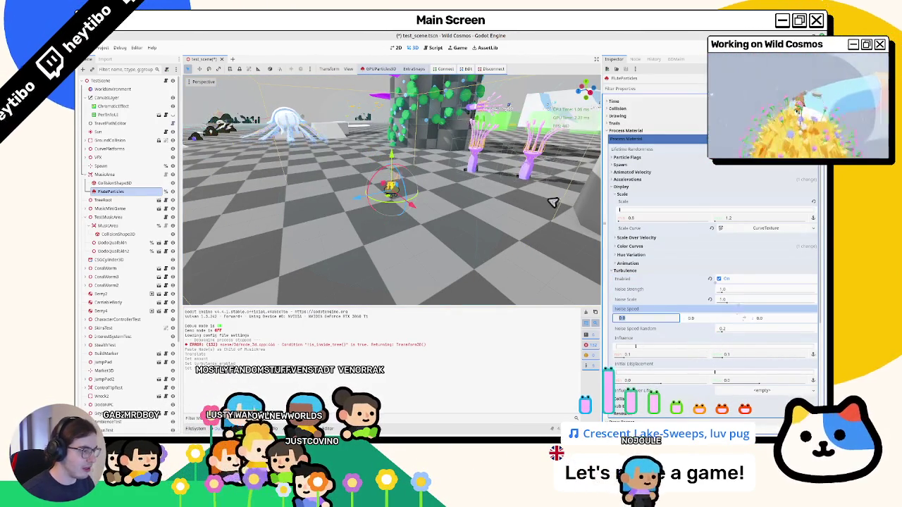
Step: Recentre the view on the hand props and expand the Spawn section
mouse_move(446, 196)
mouse_down()
mouse_move(477, 177)
mouse_move(525, 210)
mouse_up()
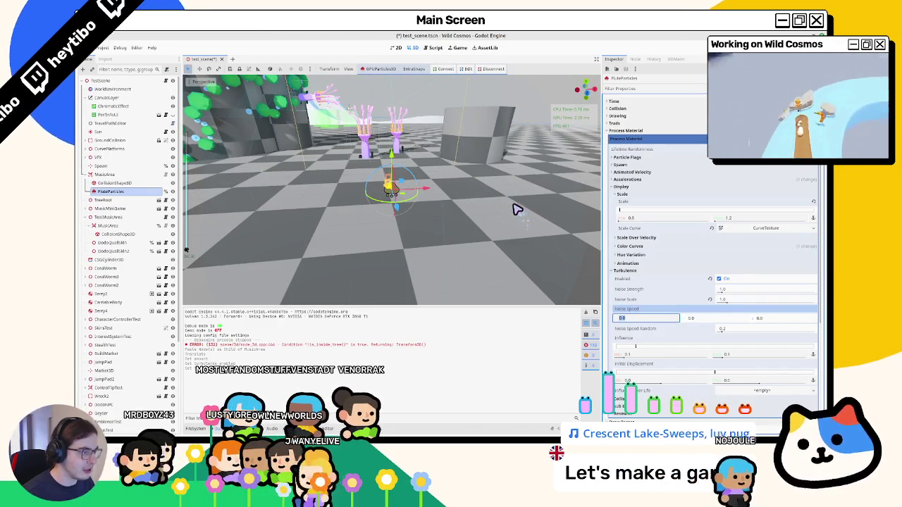
click(620, 166)
click(634, 189)
click(634, 190)
Step: Under Spawn > Position, set the Emission Shape to Sphere
click(634, 190)
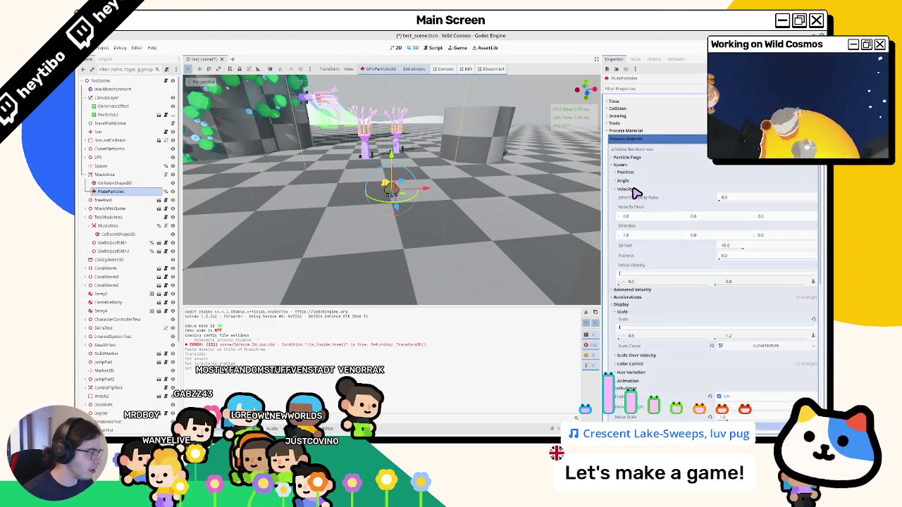
click(634, 189)
click(641, 173)
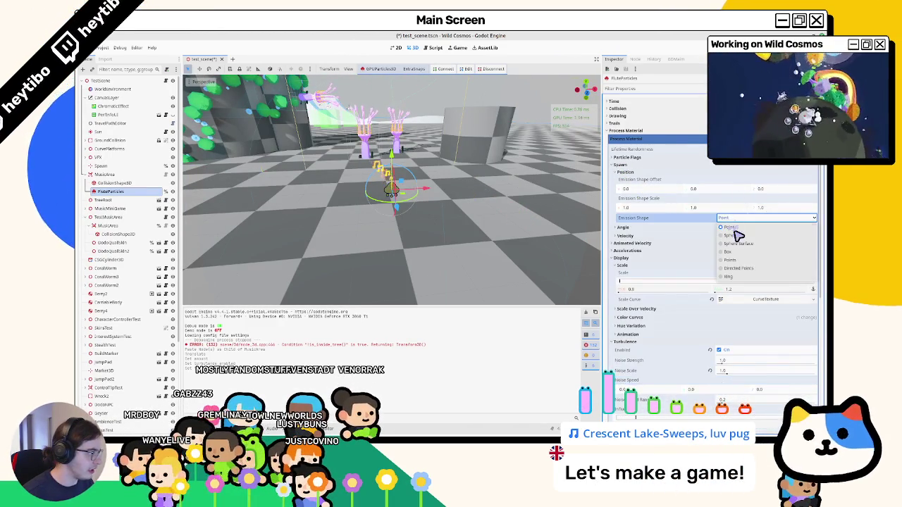
key(Down)
key(Return)
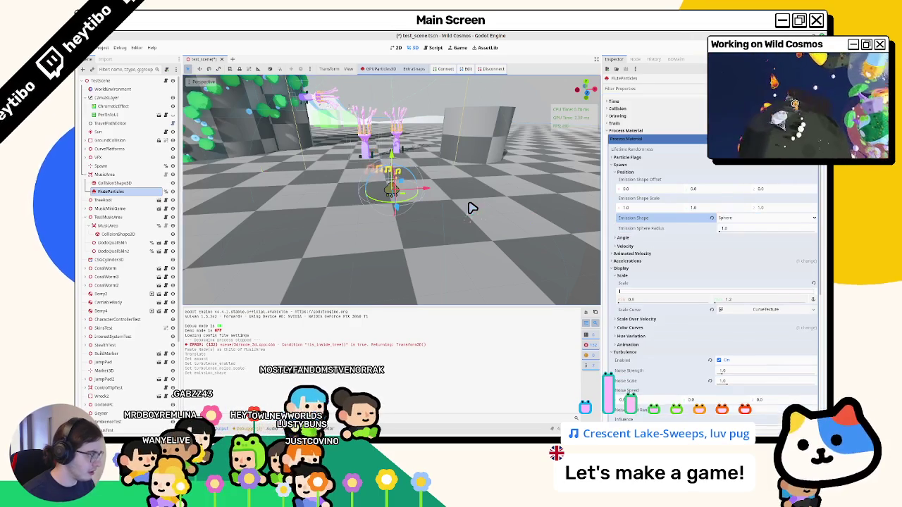
Step: Adjust the Emission Sphere Radius, then select MusicArea in the Scene dock
click(731, 230)
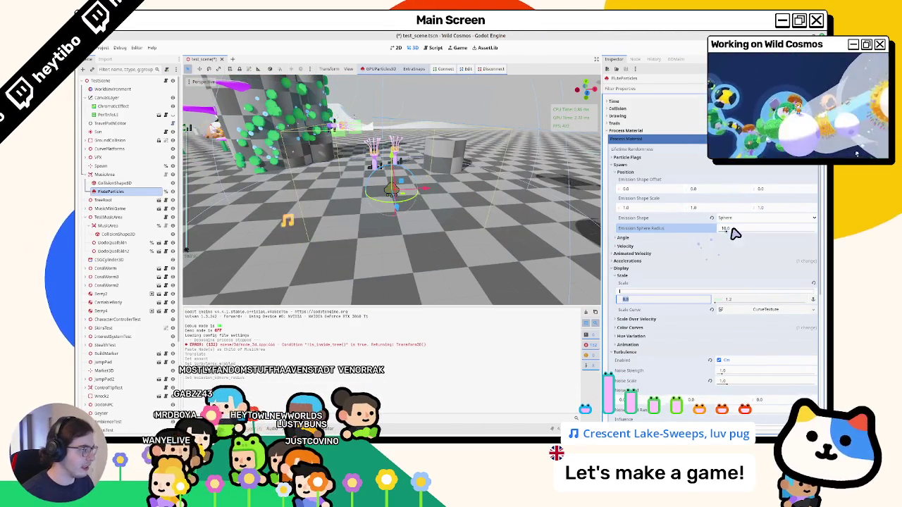
click(733, 232)
text(4)
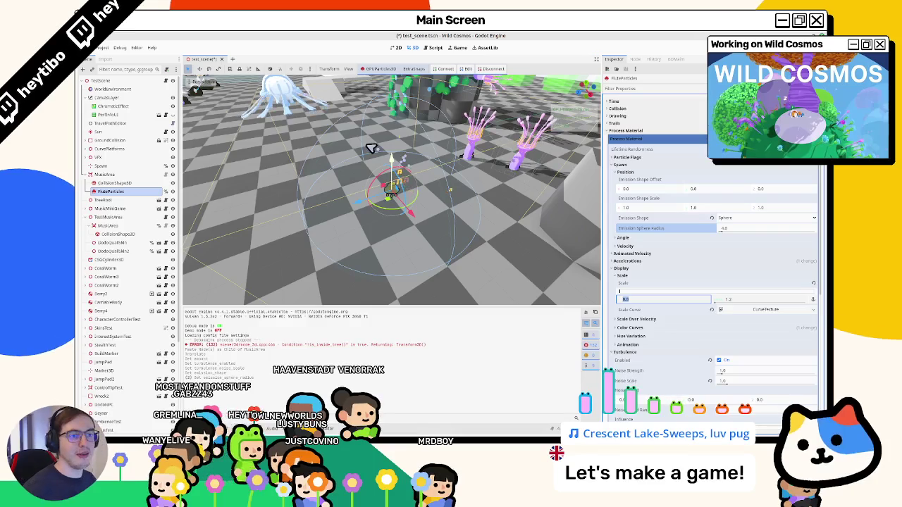
click(104, 174)
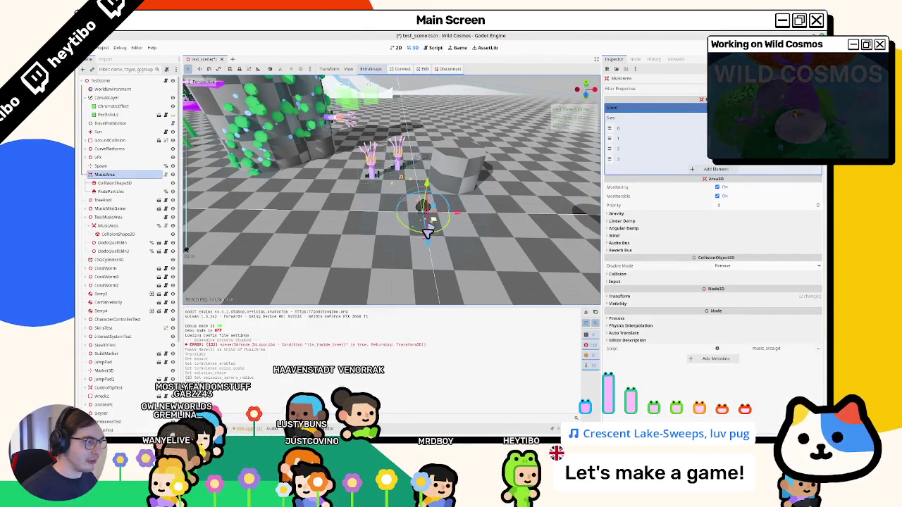
Step: Save the test scene, reselect FluteParticles, and collapse its draw pass mesh details
key(ctrl+s)
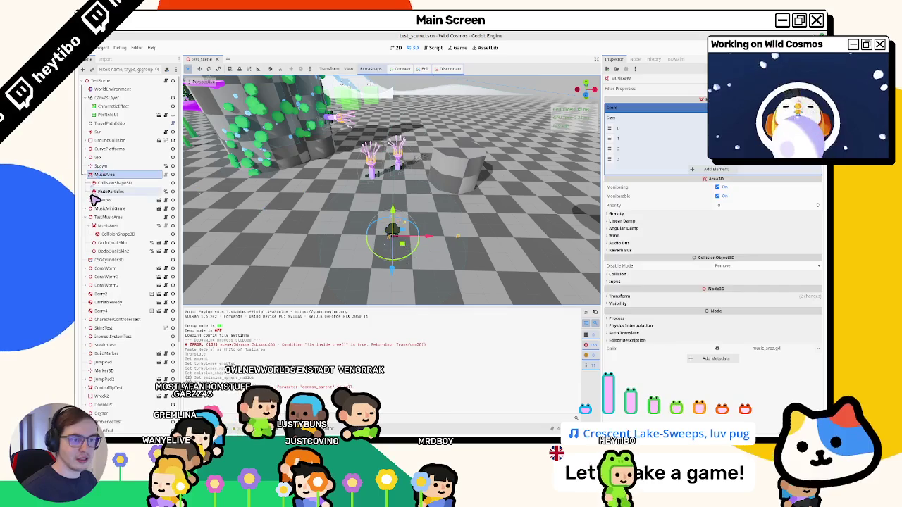
click(98, 191)
scroll(806, 262, down, 5)
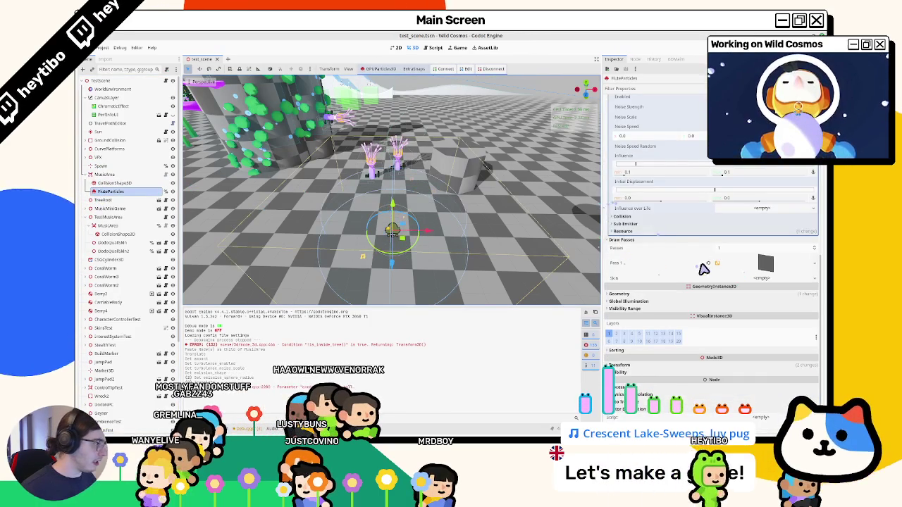
click(753, 264)
scroll(739, 281, down, 5)
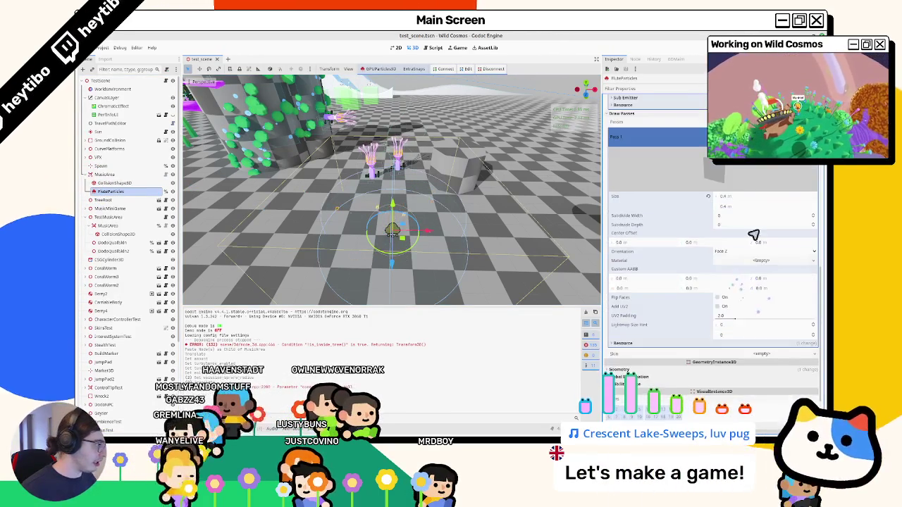
click(738, 136)
Step: Reset the override material's albedo colour to white and expand its Vertex Color options
click(659, 293)
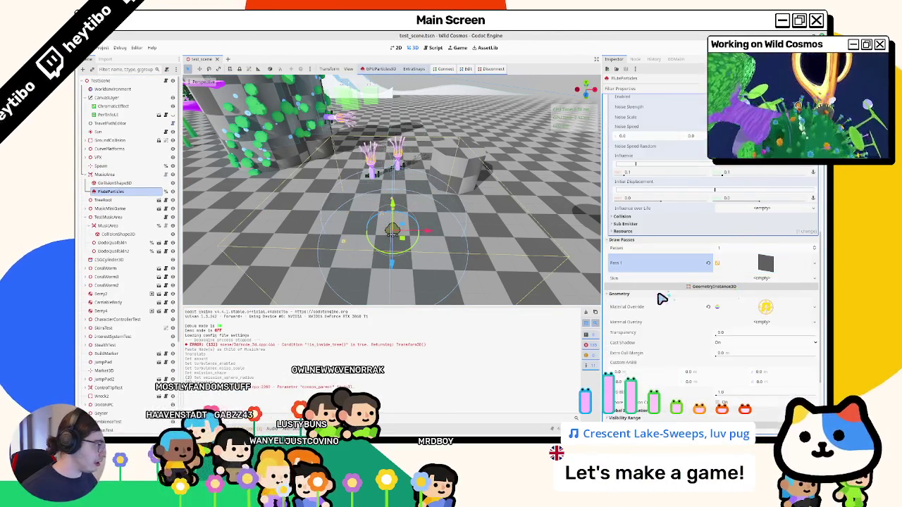
click(760, 306)
scroll(674, 298, down, 3)
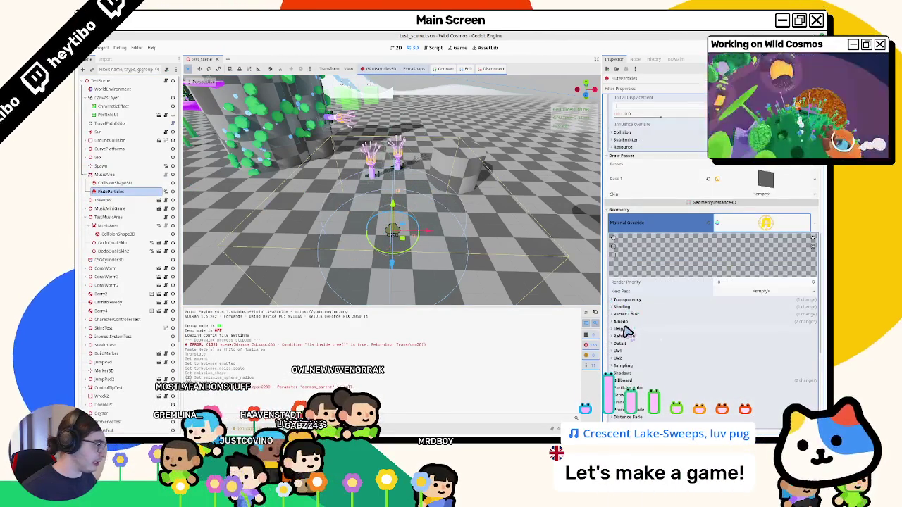
click(621, 322)
click(709, 329)
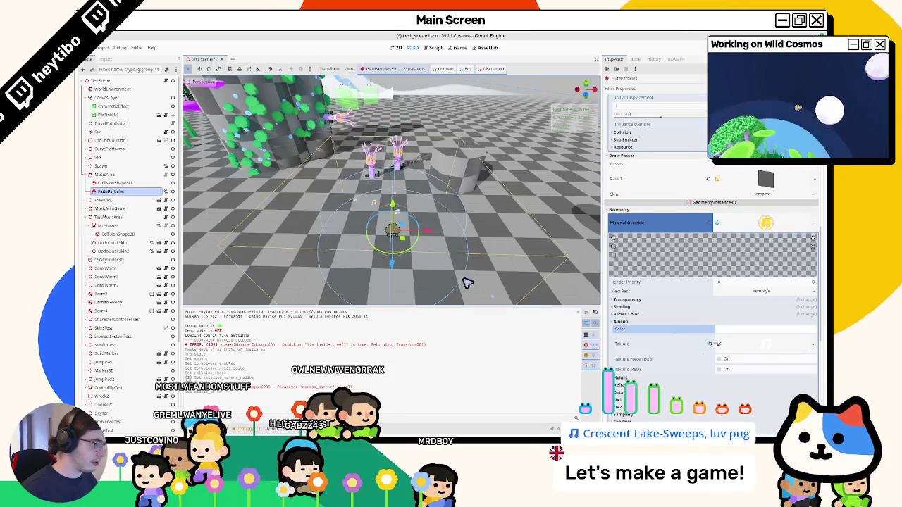
click(631, 315)
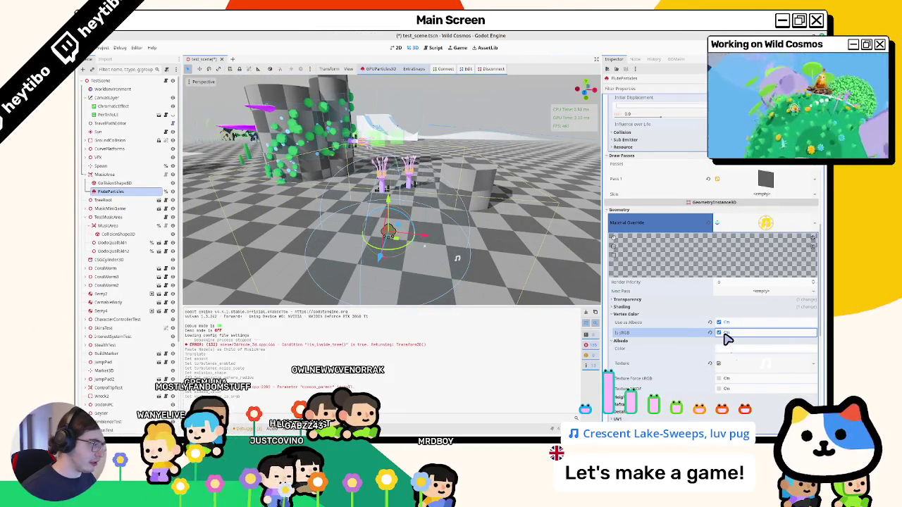
scroll(668, 301, up, 5)
scroll(656, 268, up, 5)
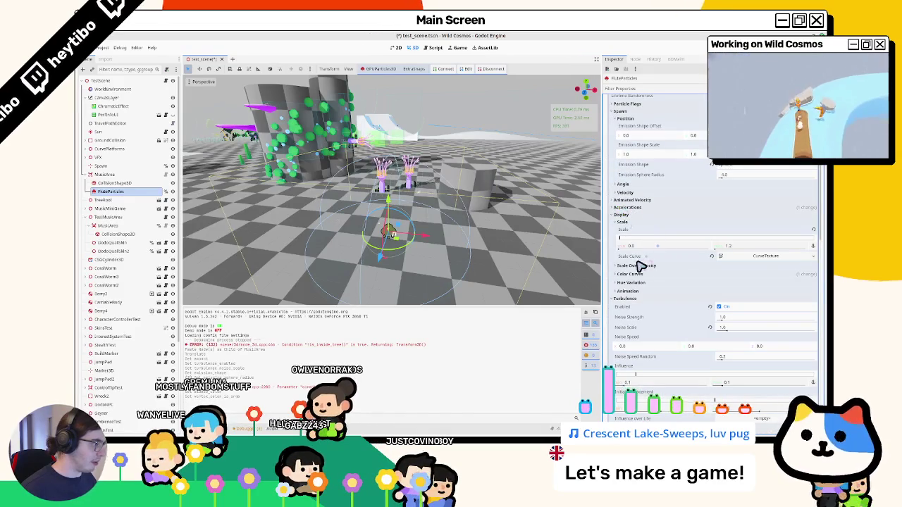
Step: Add a new Gradient to the Color Ramp and set its left stop to pink d786ff
click(632, 275)
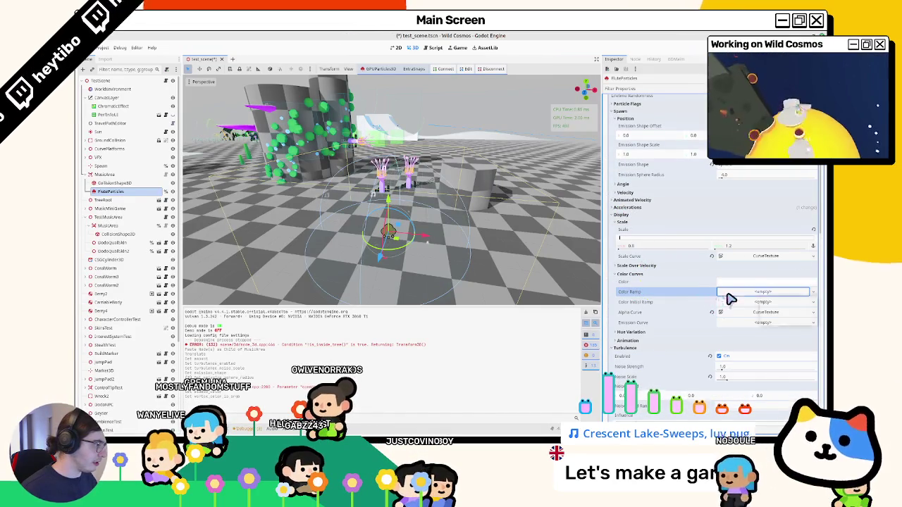
click(764, 293)
click(735, 301)
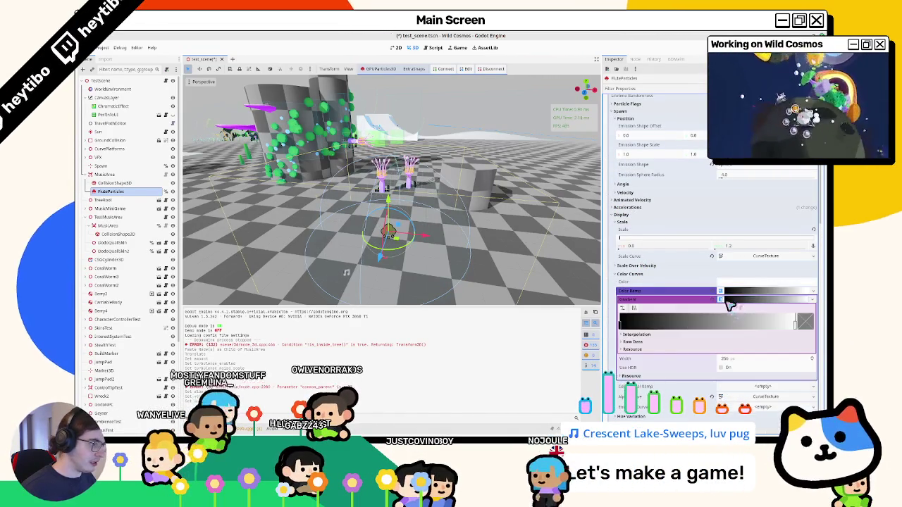
click(756, 327)
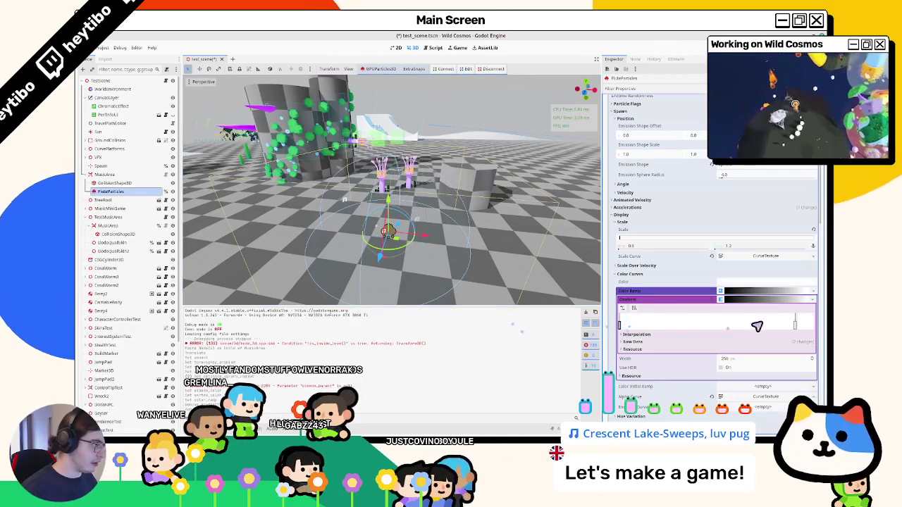
double_click(796, 323)
click(637, 234)
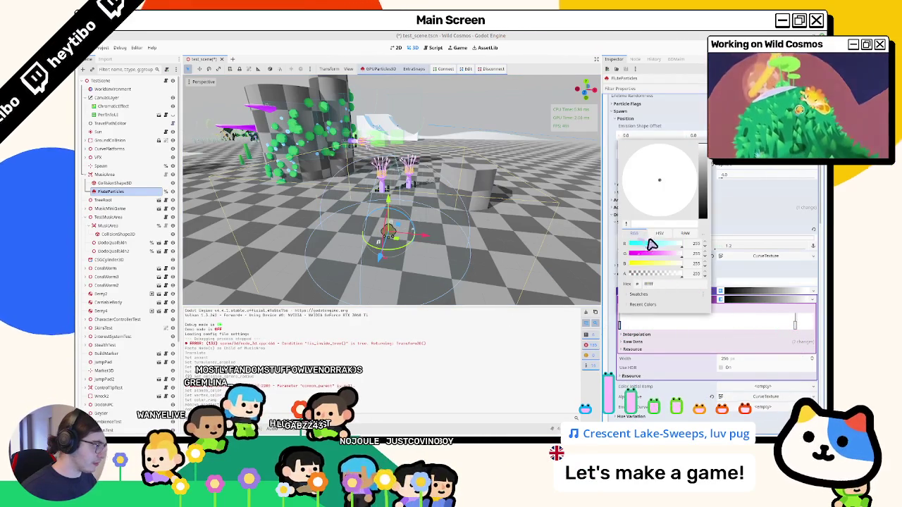
mouse_move(648, 258)
mouse_down()
mouse_move(656, 249)
mouse_move(671, 258)
mouse_up()
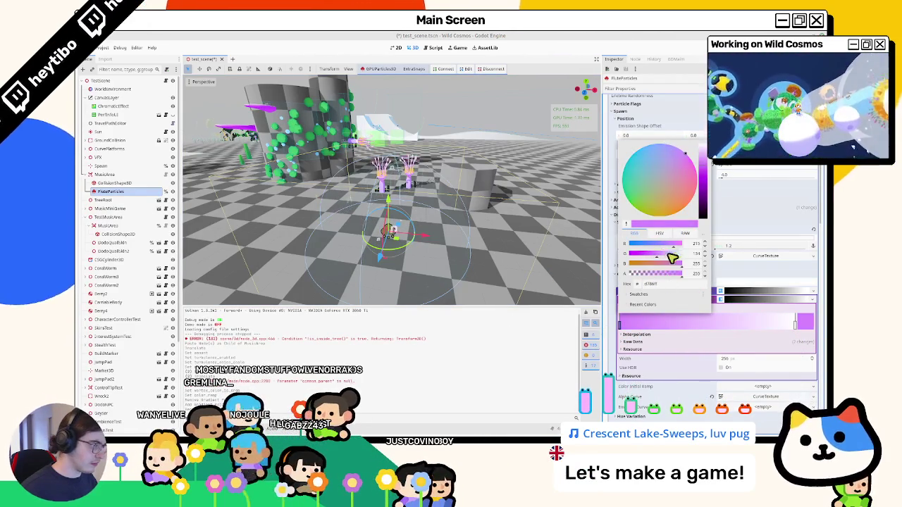
Step: Set the gradient's right stop to cyan 76ffff
click(798, 325)
double_click(798, 324)
drag(677, 243, 655, 248)
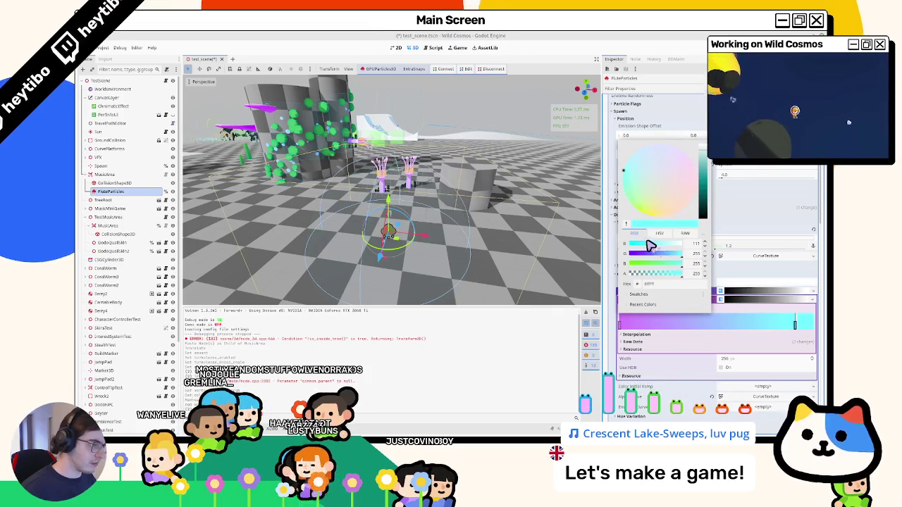
click(458, 226)
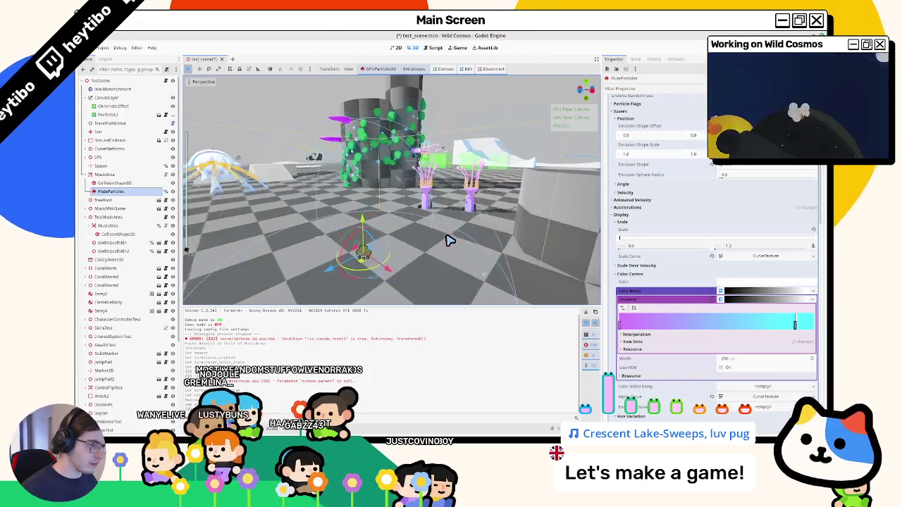
mouse_move(449, 242)
mouse_down()
mouse_move(473, 247)
mouse_move(479, 215)
mouse_up()
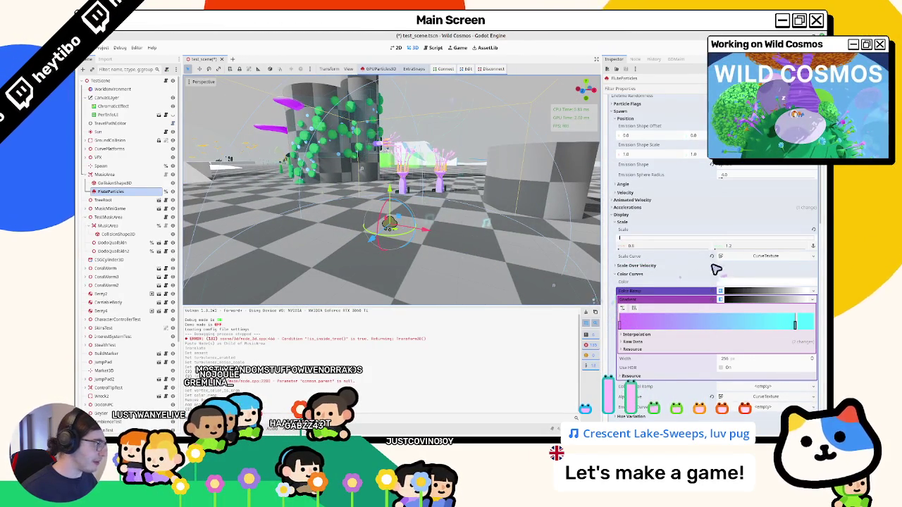
Step: Raise the Scale Curve's starting point above zero and save the scene
click(762, 256)
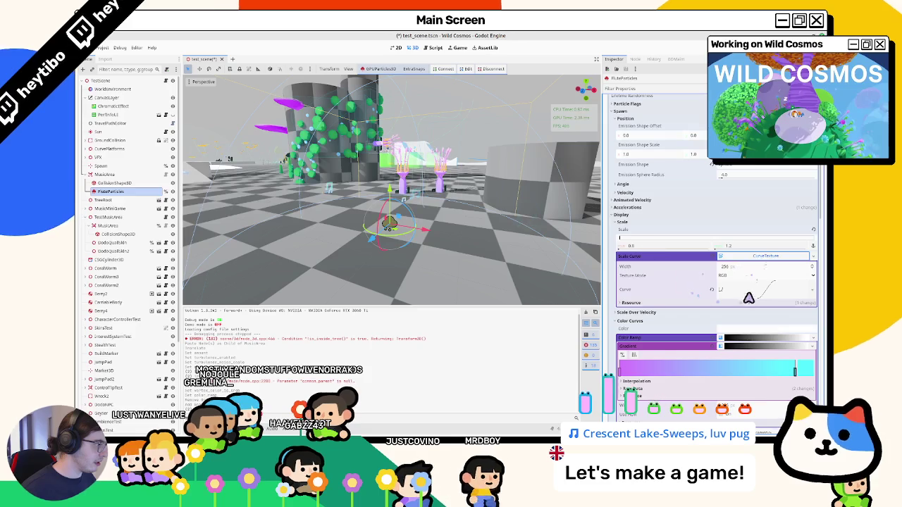
mouse_move(626, 350)
mouse_down()
mouse_move(574, 228)
mouse_move(620, 266)
mouse_move(623, 319)
mouse_up()
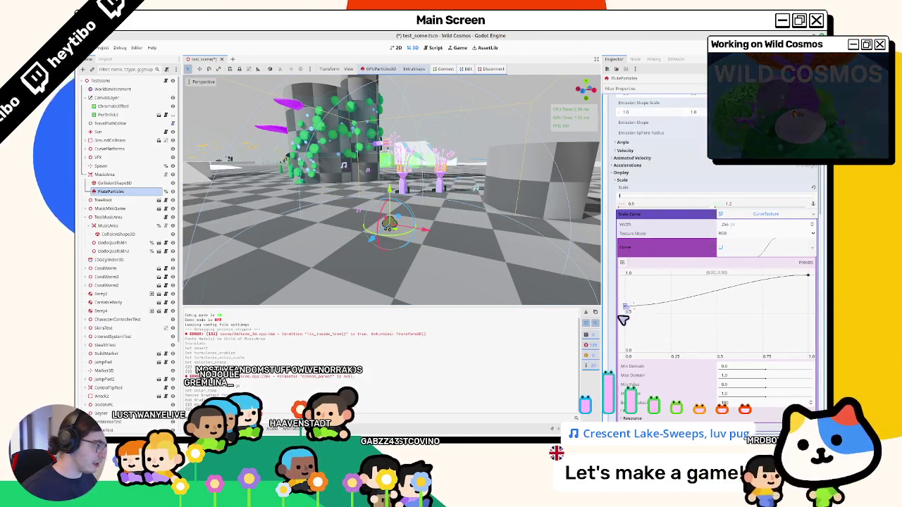
key(ctrl+s)
Step: Collapse the Animation section and the Color Ramp's Gradient editor
scroll(689, 308, down, 5)
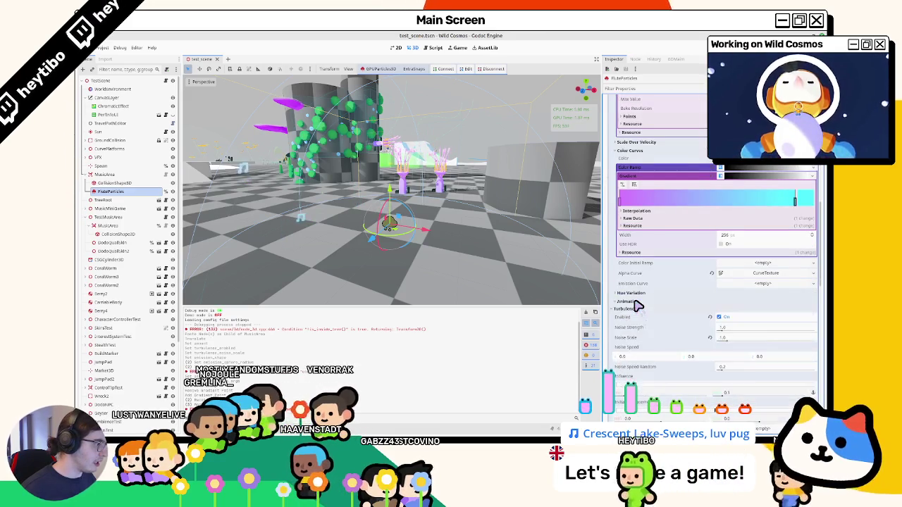
click(635, 303)
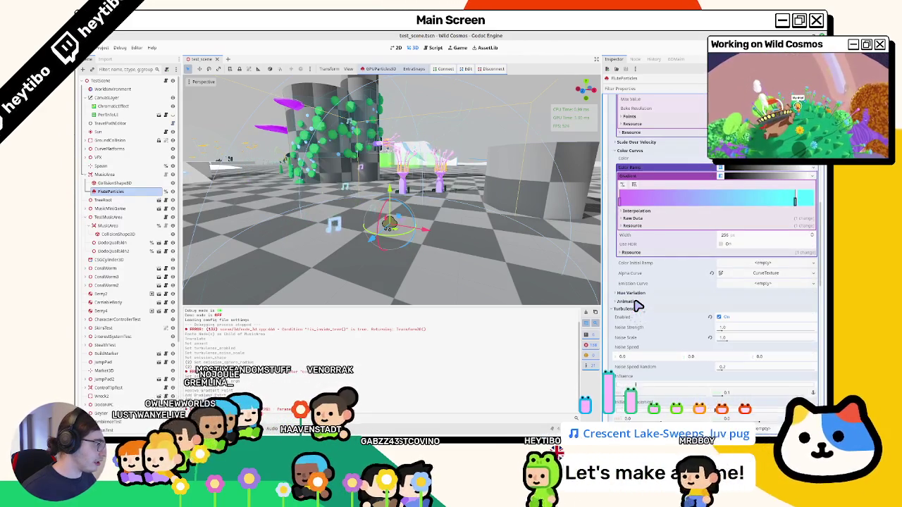
scroll(630, 286, up, 3)
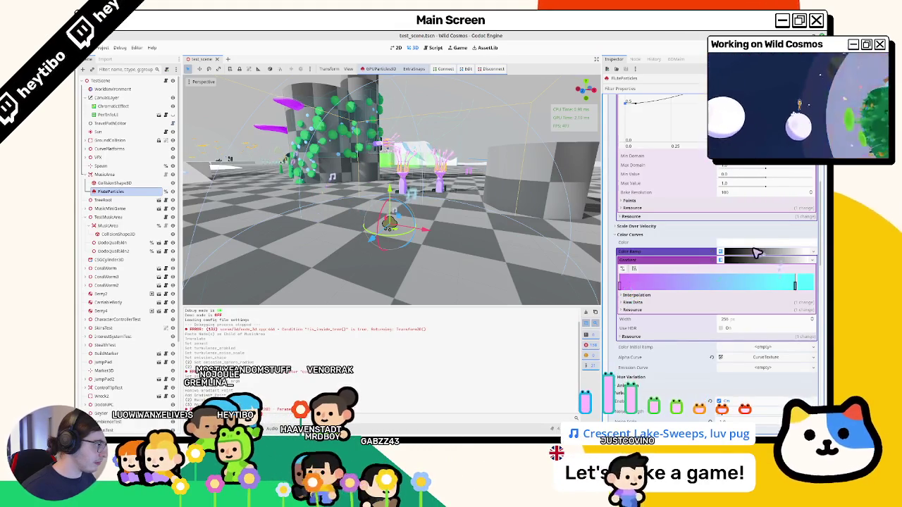
click(755, 252)
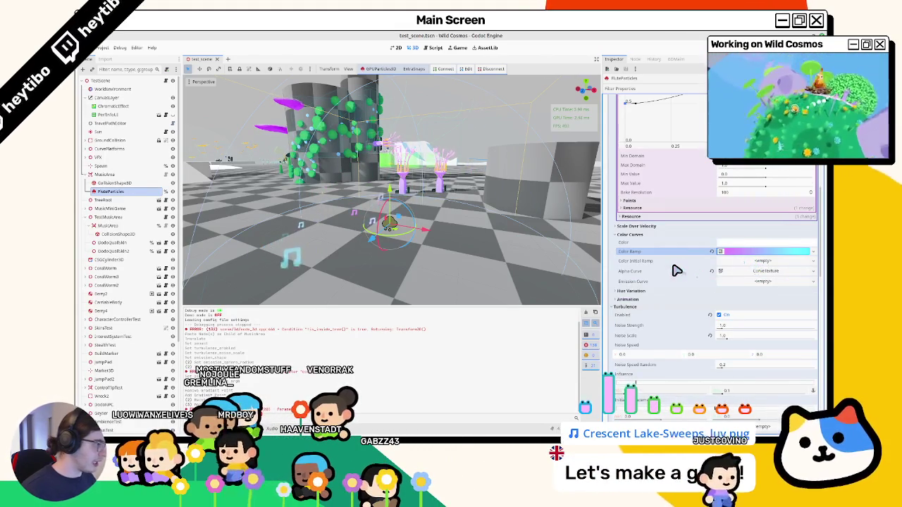
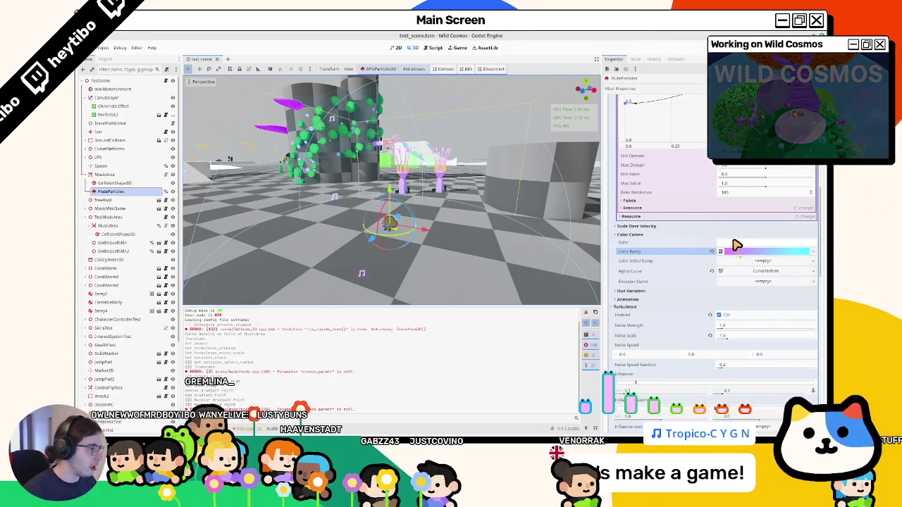
Step: Give the flute particles' Emission Curve a new CurveTexture holding a new Curve
scroll(638, 206, up, 8)
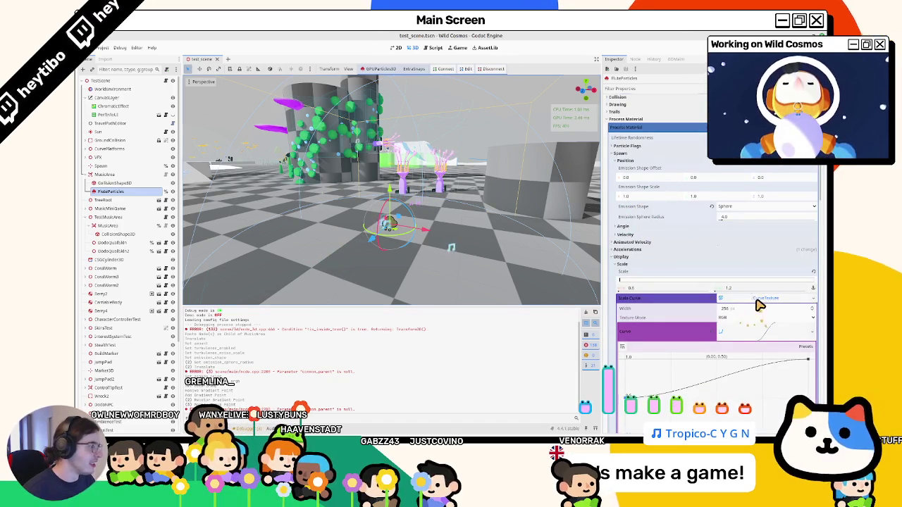
click(758, 300)
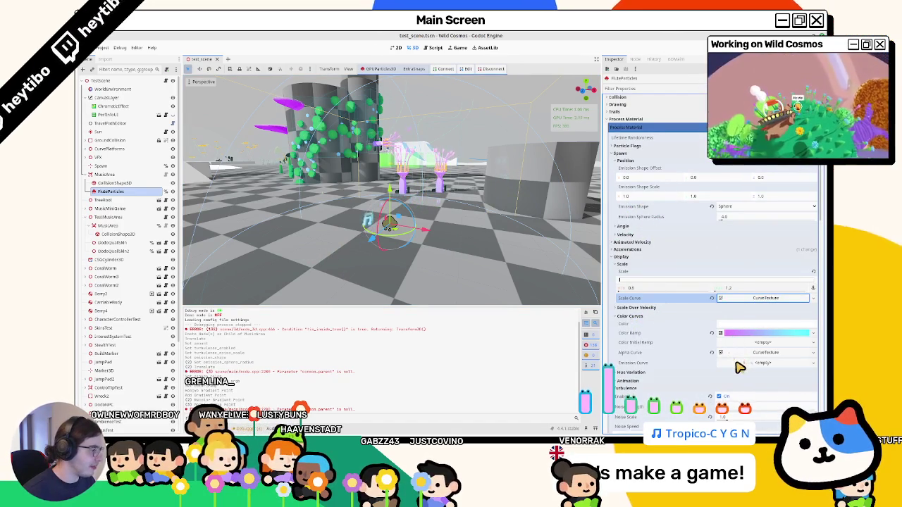
click(764, 363)
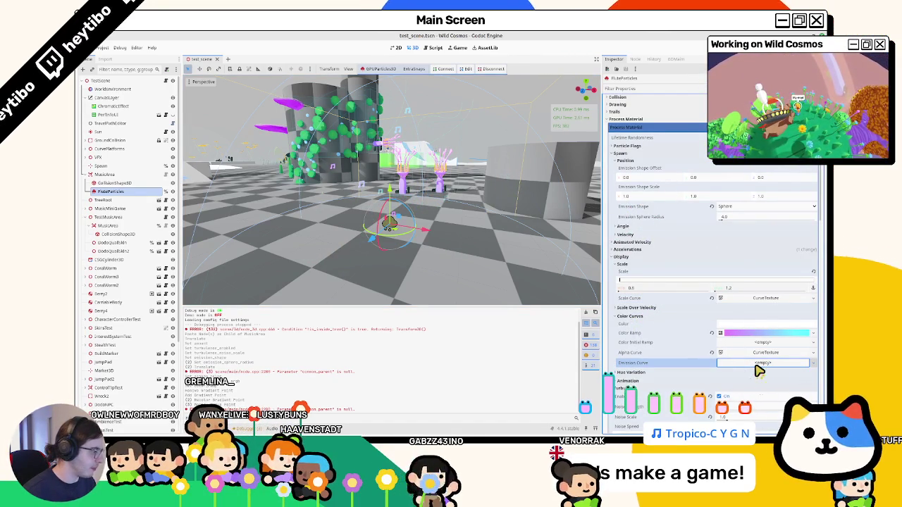
click(759, 371)
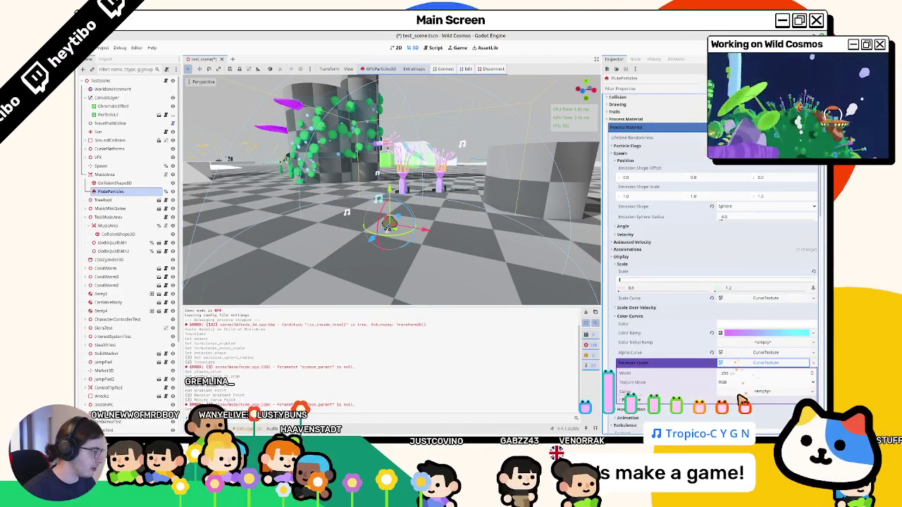
click(761, 391)
click(758, 396)
Step: Set the emission curve's max value to 2.0, add a point at 2.0, and save the scene
scroll(713, 338, down, 5)
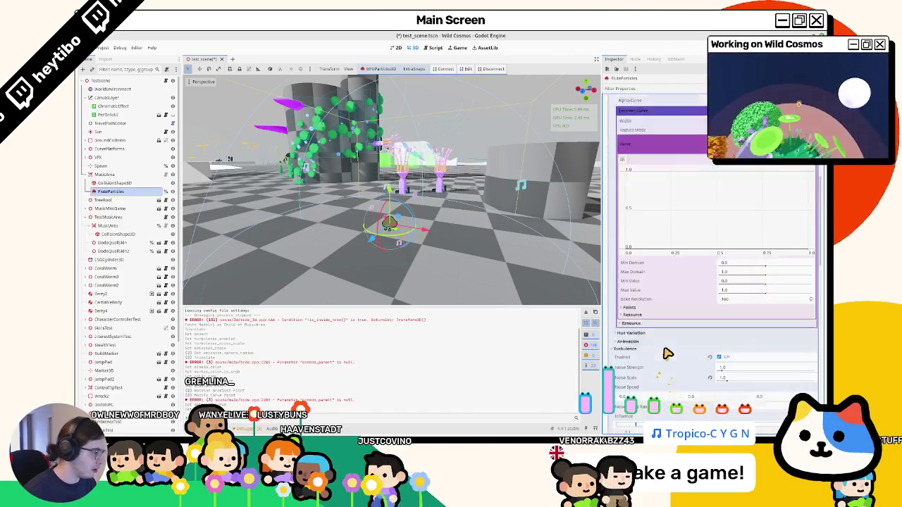
text(2)
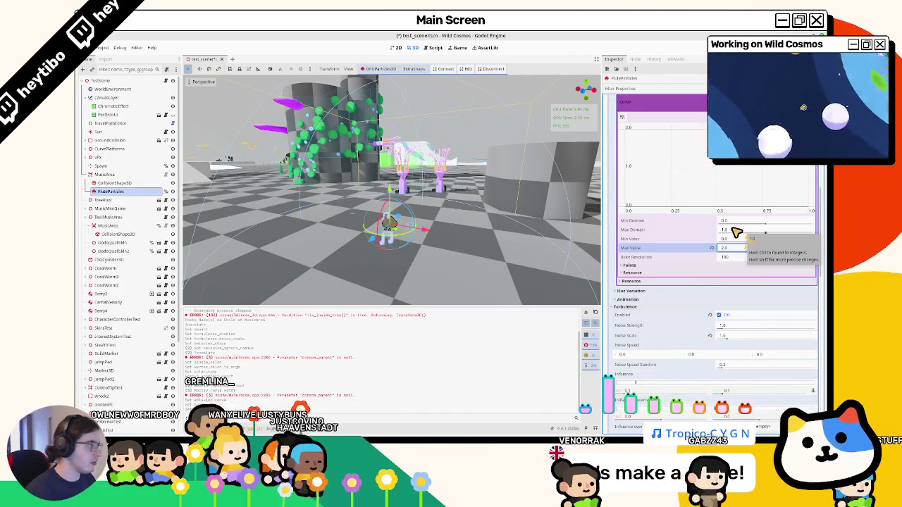
key(Return)
click(698, 129)
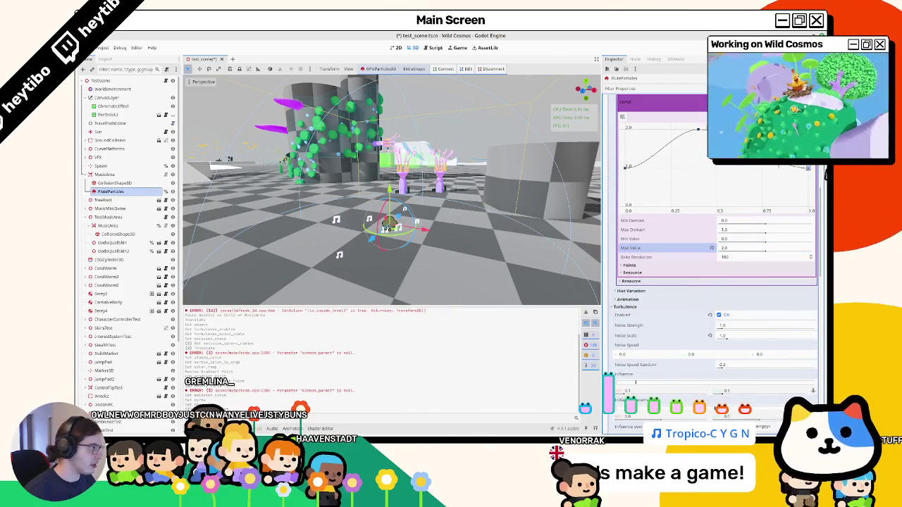
key(ctrl+s)
Step: Lower the emission curve's starting point toward 0 and save the scene
drag(355, 223, 675, 206)
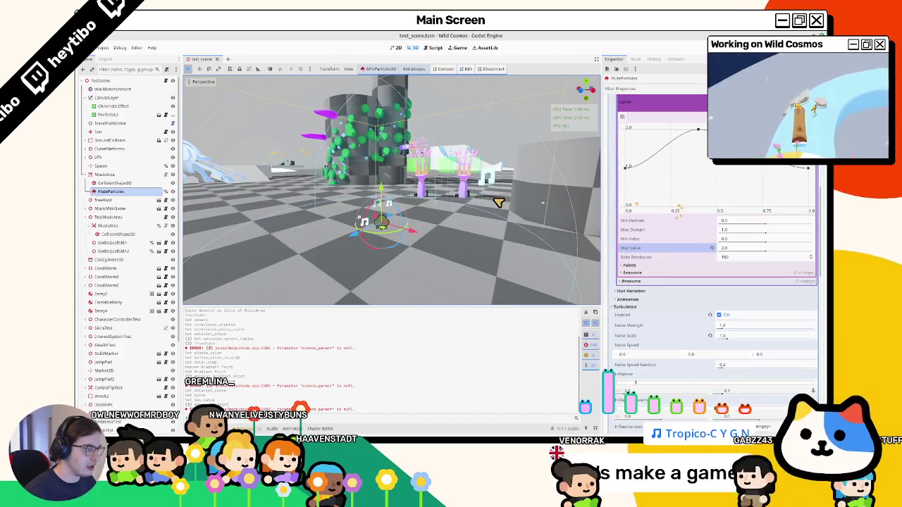
mouse_move(498, 202)
mouse_down()
mouse_move(404, 204)
mouse_move(458, 235)
mouse_up()
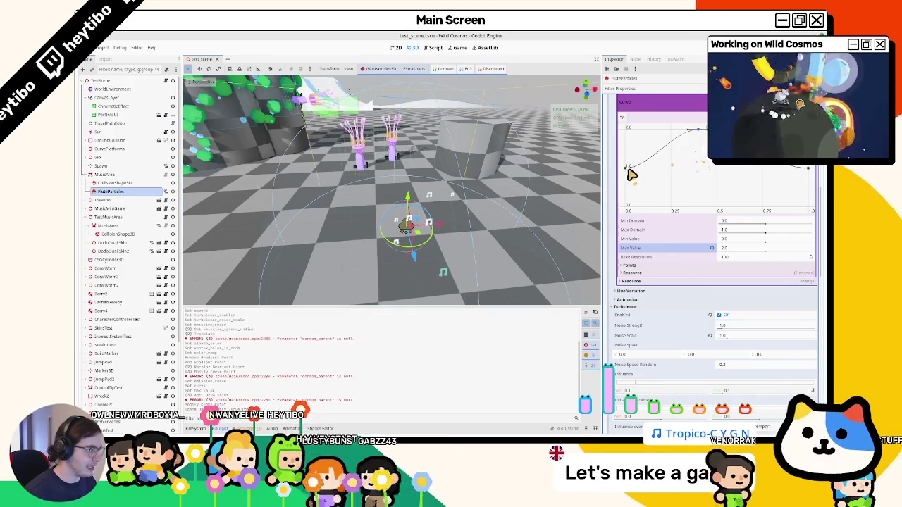
drag(628, 169, 613, 203)
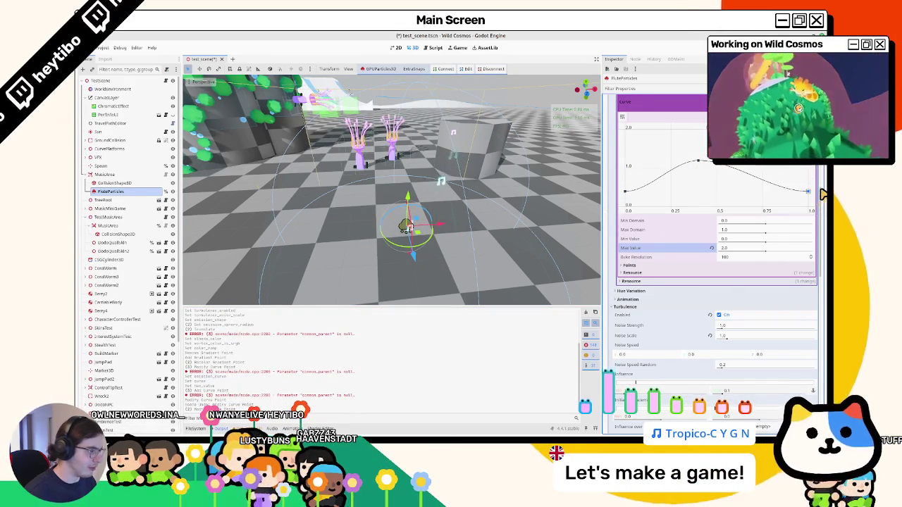
key(ctrl+s)
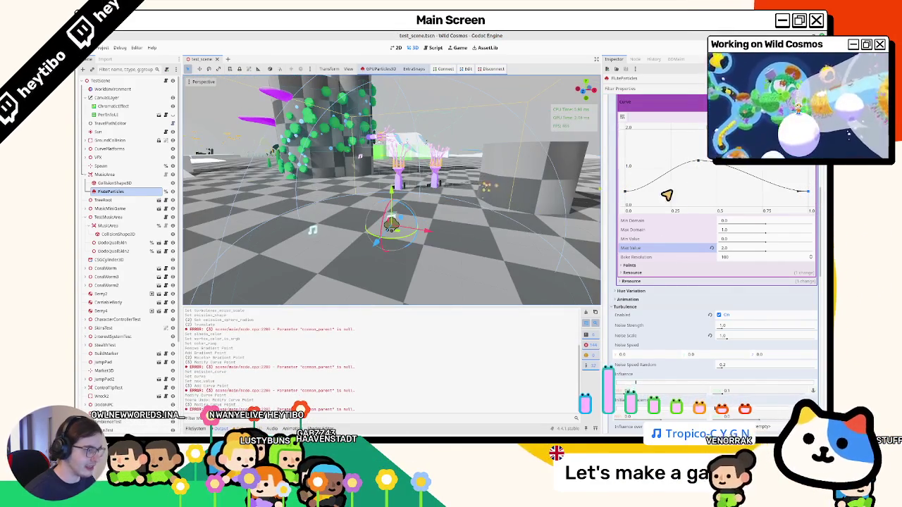
Step: Drop the alpha curve's starting point to 0 for a fade-in, then run the scene to test
scroll(745, 244, down, 3)
scroll(721, 267, up, 5)
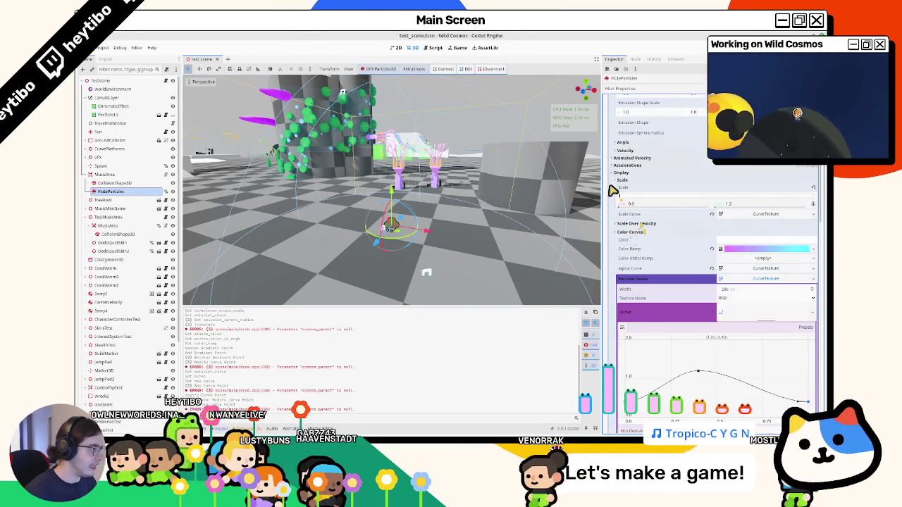
scroll(705, 282, down, 3)
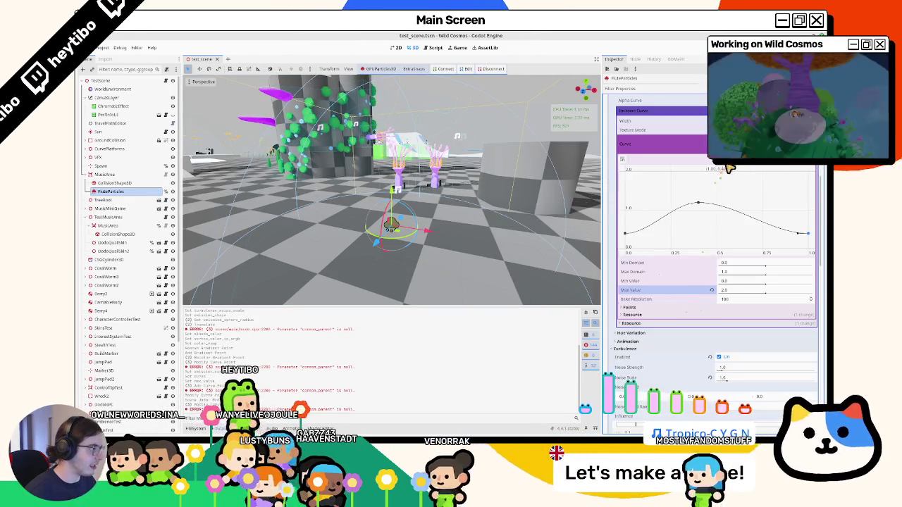
click(694, 151)
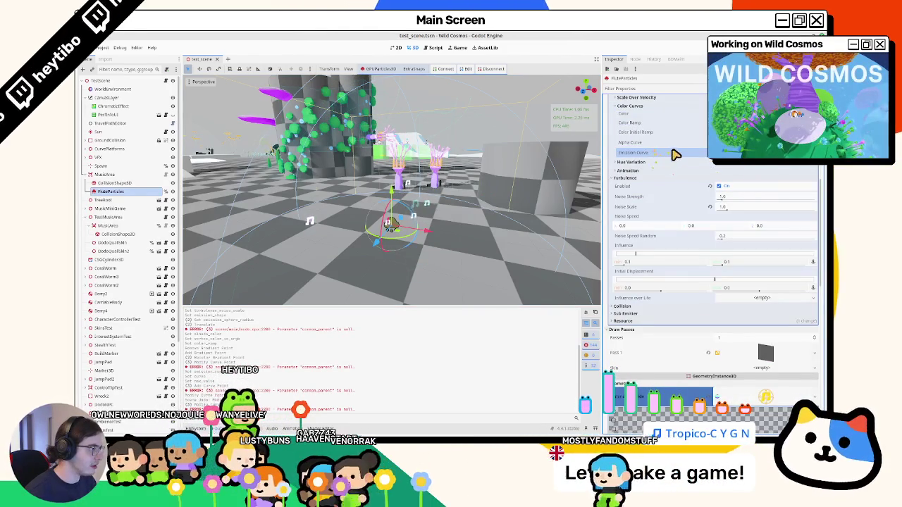
click(630, 141)
click(764, 176)
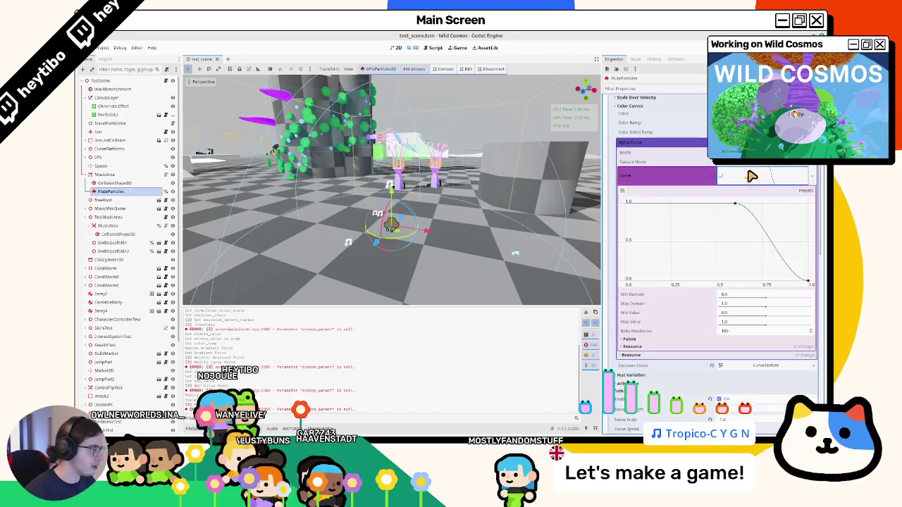
drag(634, 237, 629, 279)
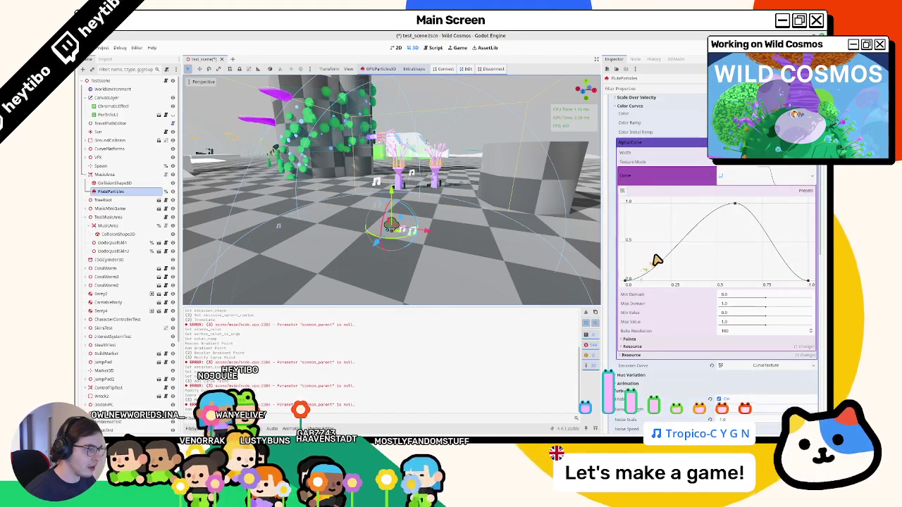
key(F6)
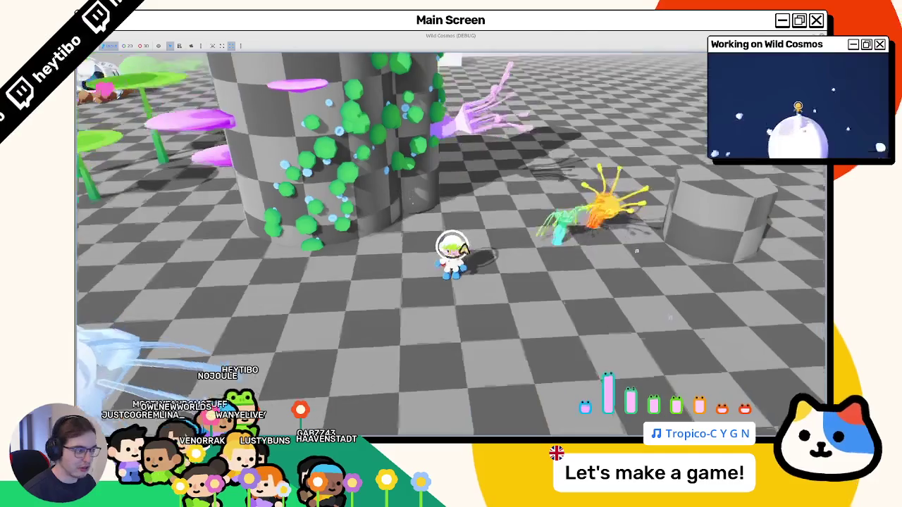
Step: Walk the character past the hand plants and cylinder, try the tool wheel, then stop the game
key(w)
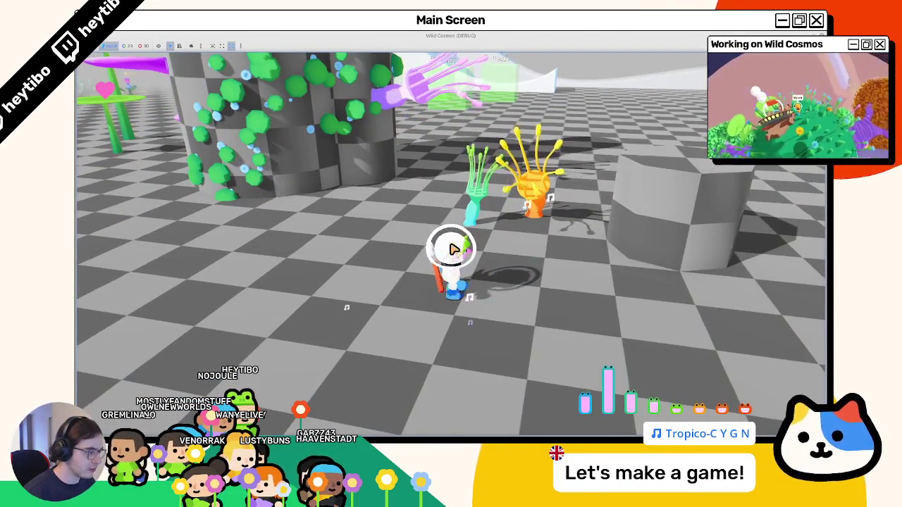
key(w)
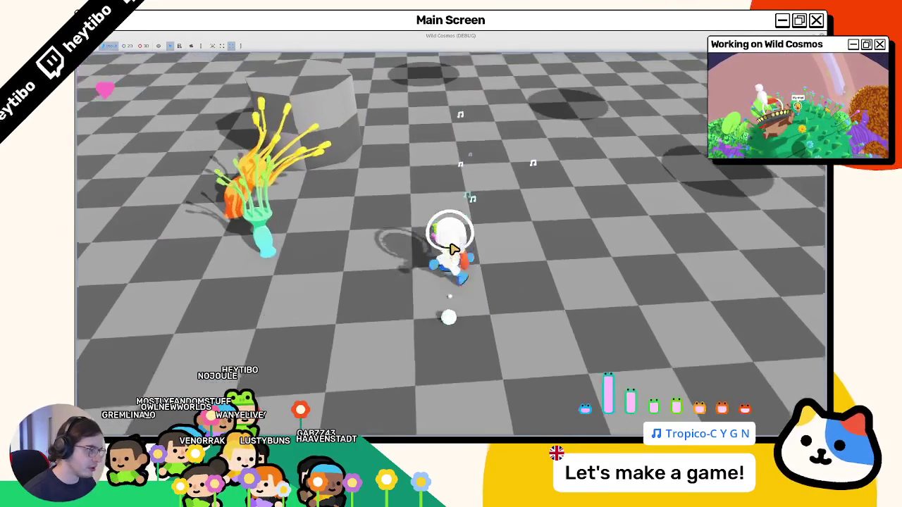
key(w)
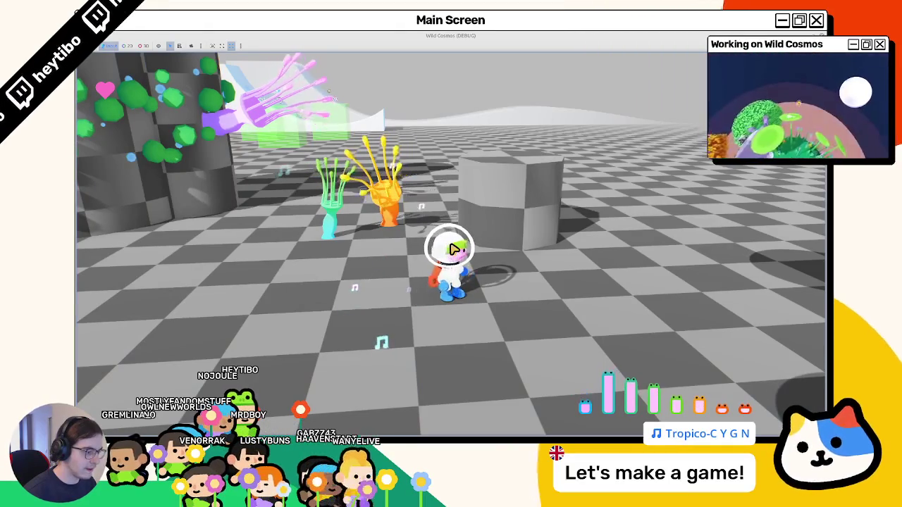
key(Tab)
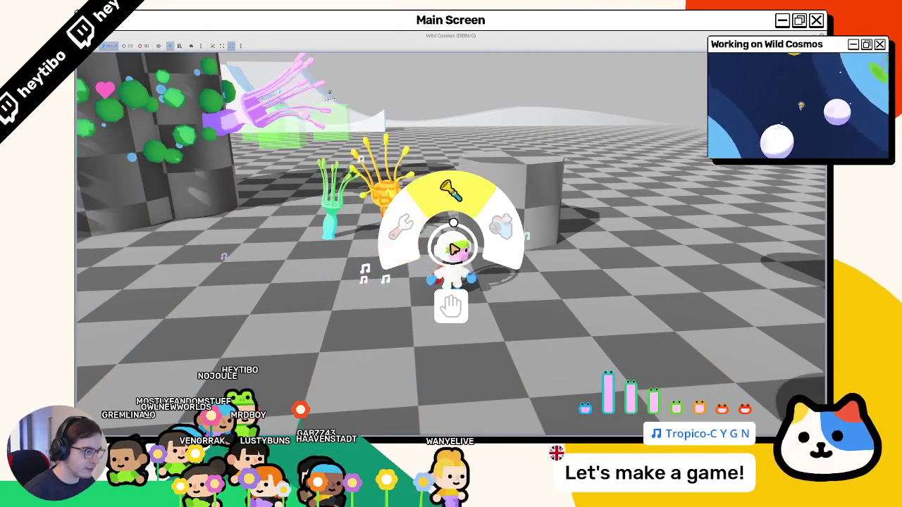
click(454, 248)
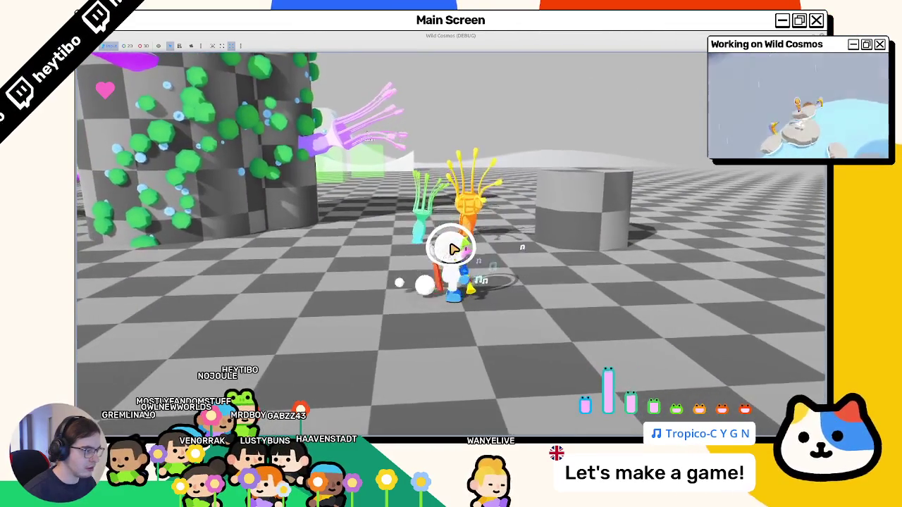
key(F8)
scroll(713, 197, up, 5)
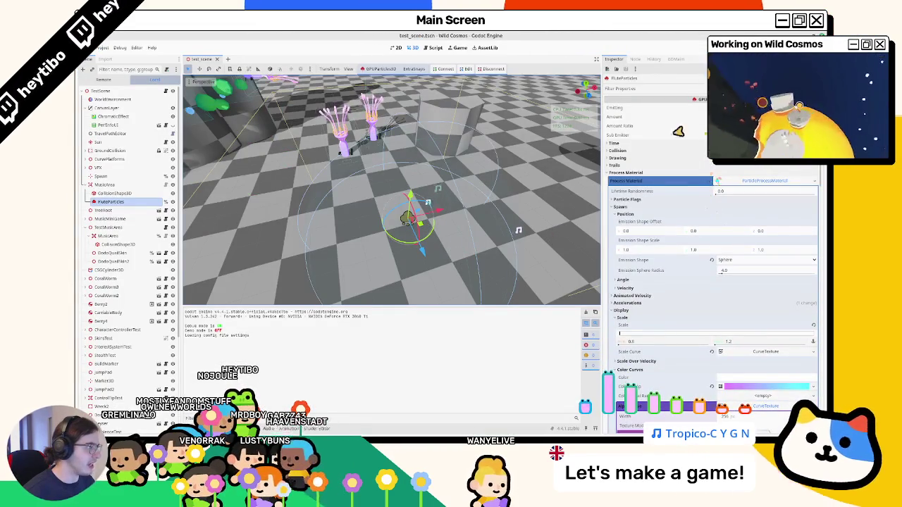
Step: Expand the particles' Time settings and save the scene
click(635, 145)
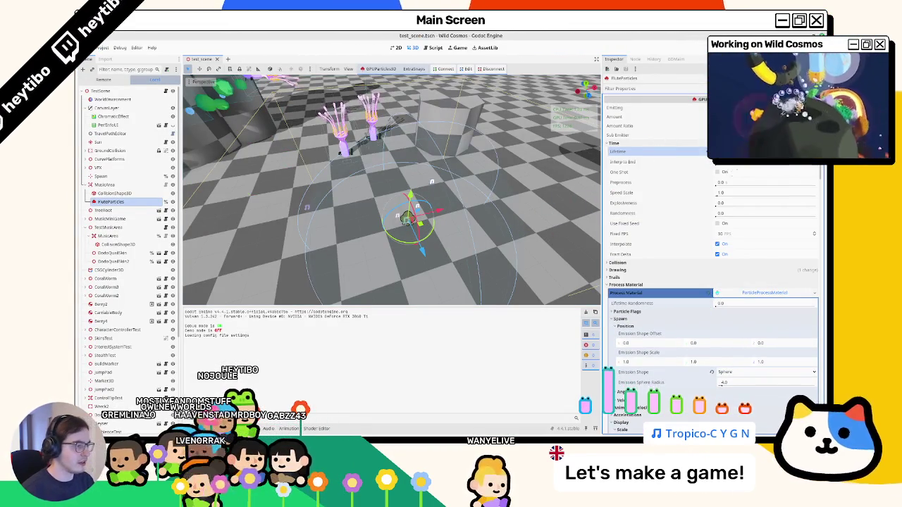
scroll(376, 133, up, 3)
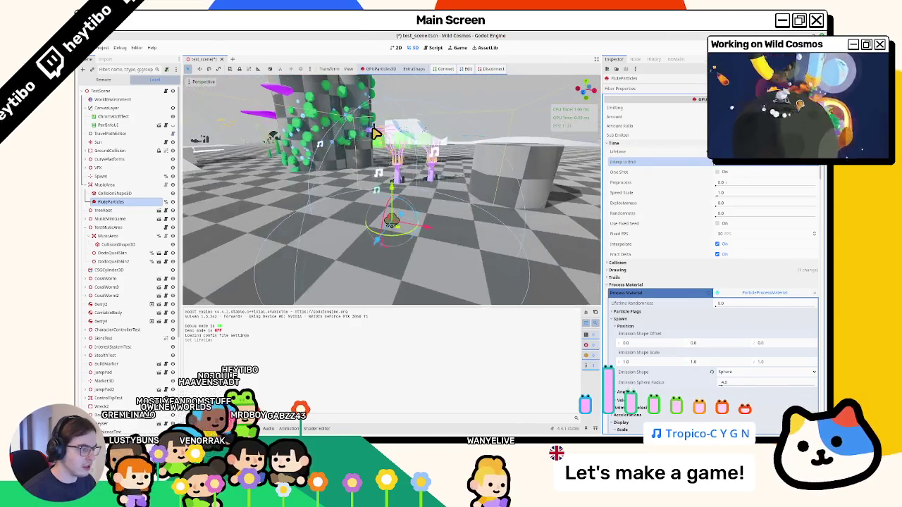
key(ctrl+s)
mouse_move(456, 114)
mouse_down()
mouse_move(461, 170)
mouse_move(520, 179)
mouse_up()
scroll(714, 307, down, 15)
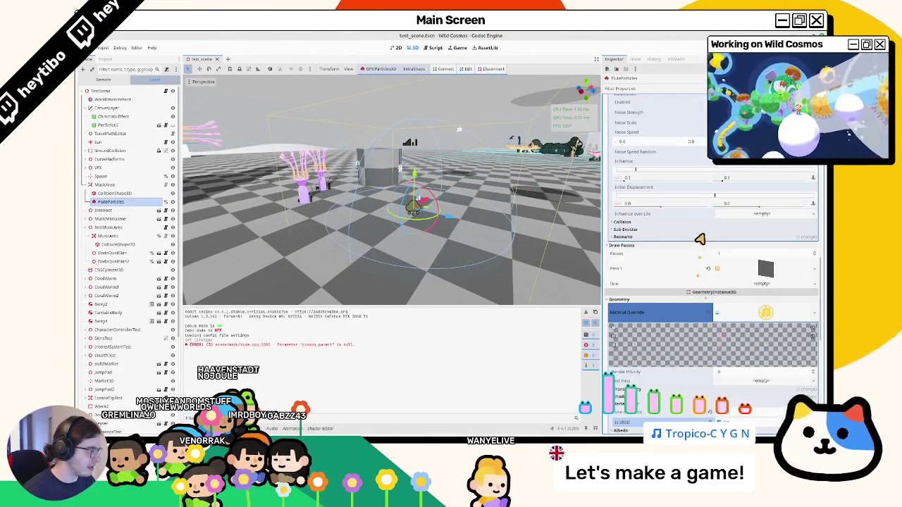
scroll(708, 207, up, 1)
scroll(713, 171, up, 2)
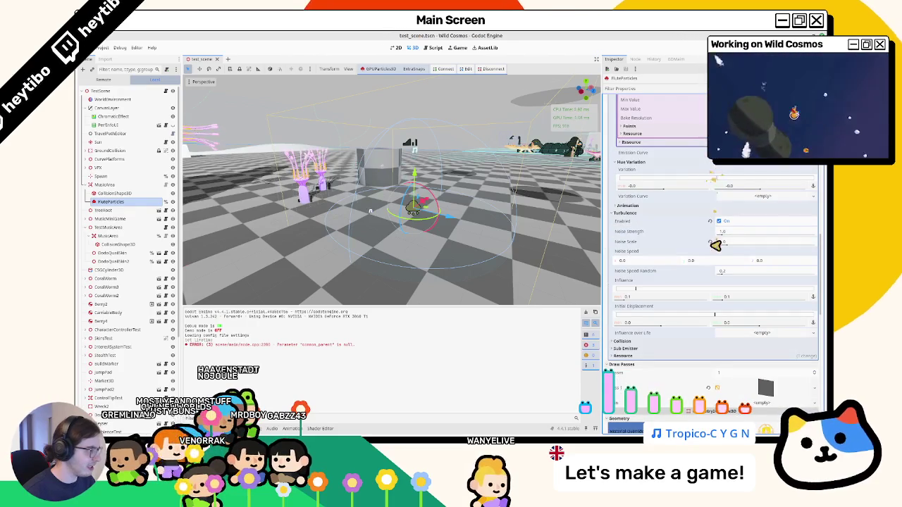
Step: Set turbulence noise scale to 9.0 and noise strength to 0.2, then save the scene
drag(715, 244, 715, 244)
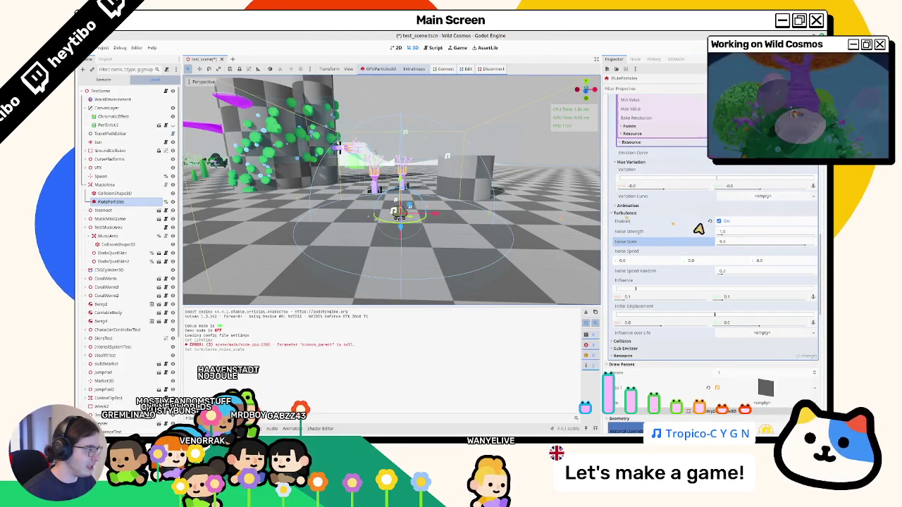
click(730, 235)
text(0.2)
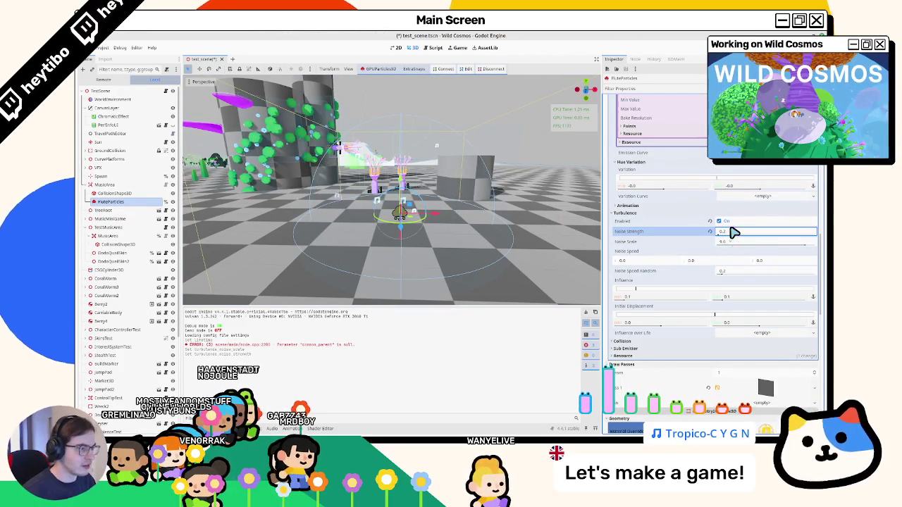
key(ctrl+s)
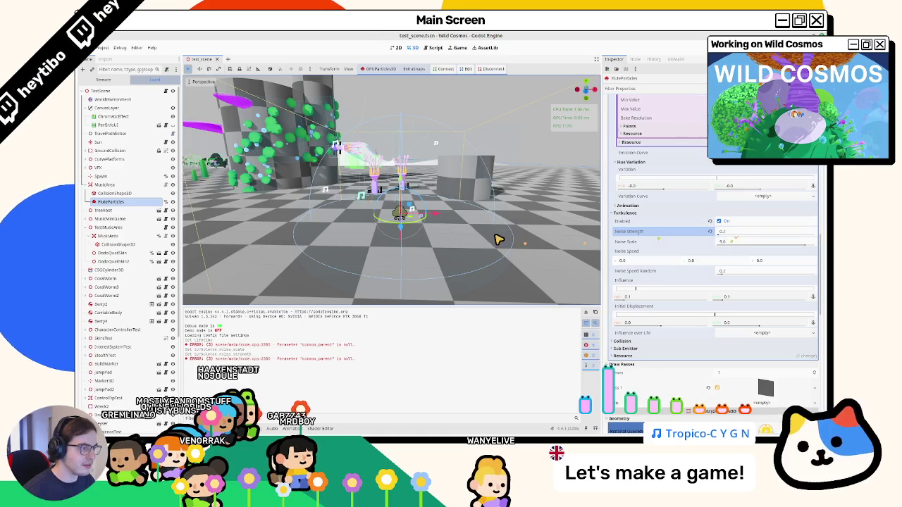
drag(485, 251, 466, 263)
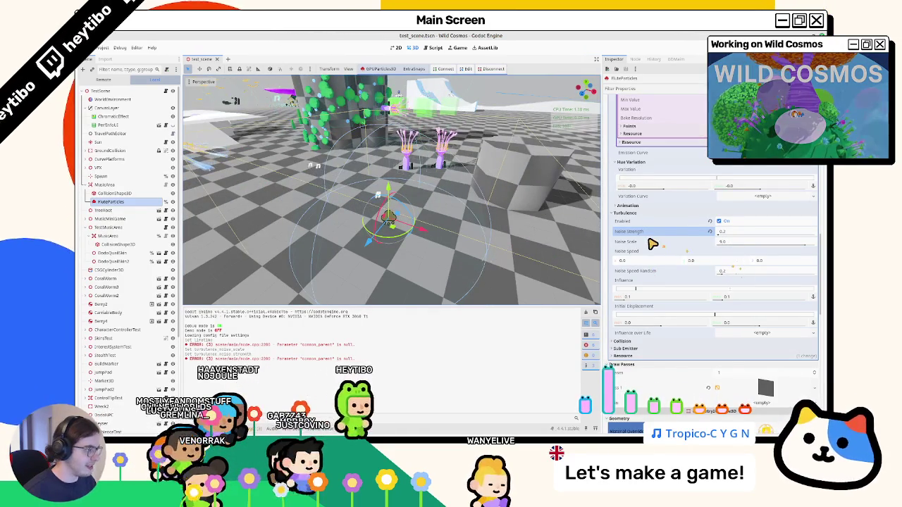
mouse_move(654, 243)
scroll(704, 226, up, 5)
Step: Collapse the Color Curves, Scale and Hue Variation sections and expand Accelerations > Damping
click(751, 246)
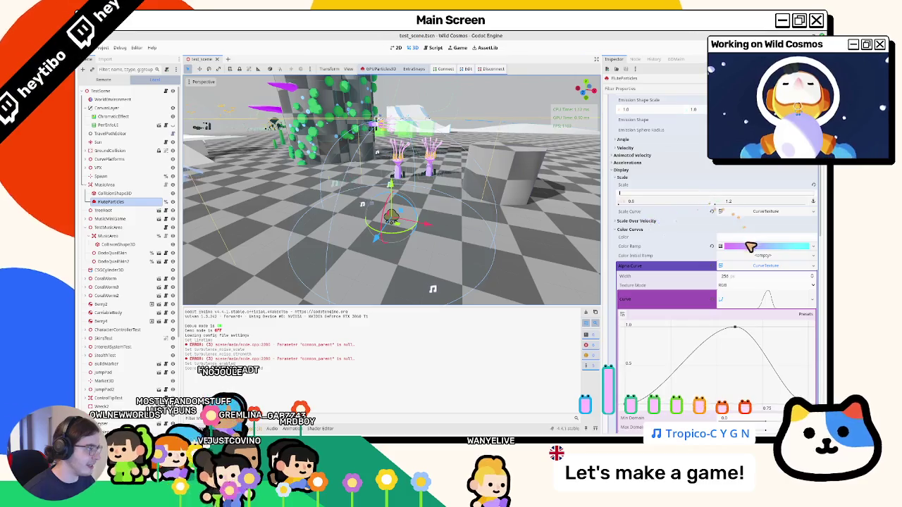
click(668, 231)
click(620, 177)
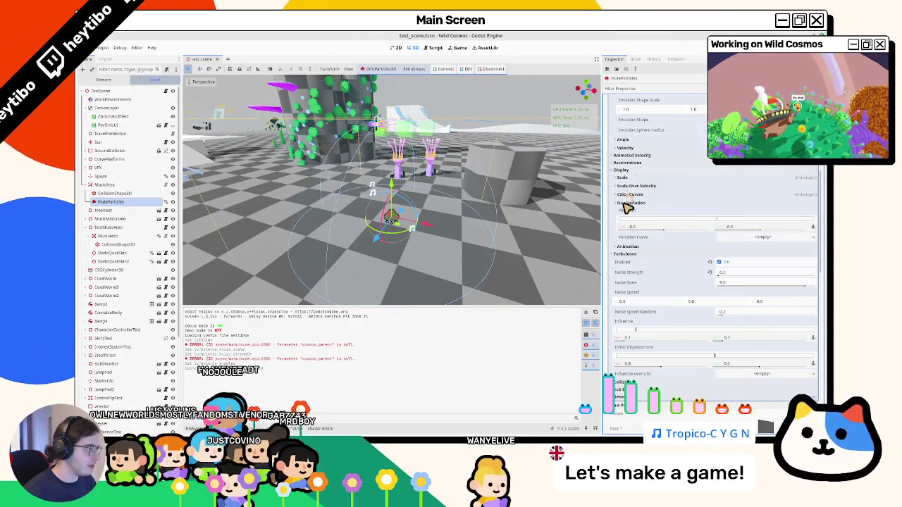
click(626, 203)
click(627, 163)
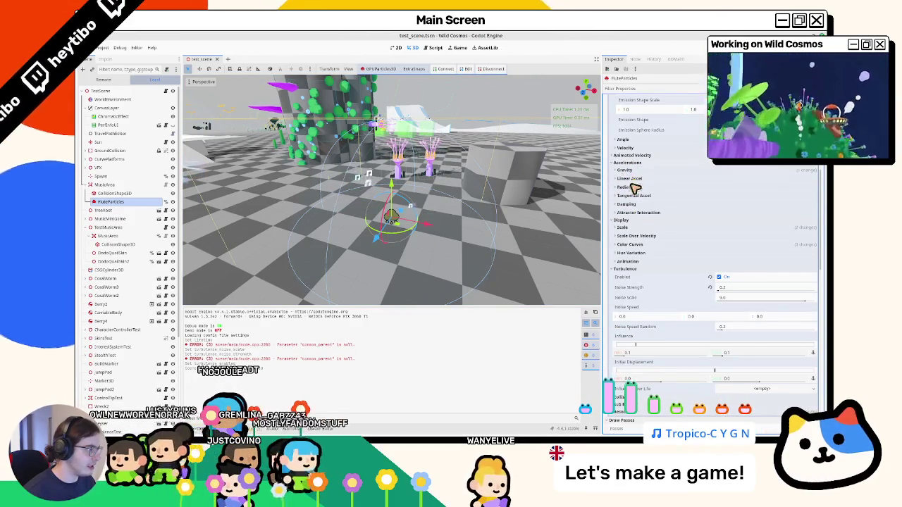
click(627, 205)
Step: Try damping values of 10, then a 0.5 minimum with a 0.8 maximum
click(672, 228)
text(10)
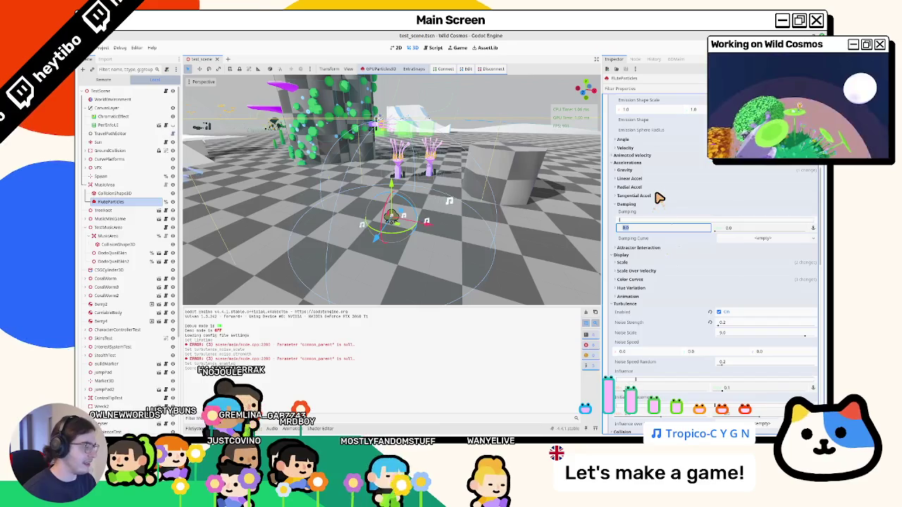
key(Tab)
click(632, 171)
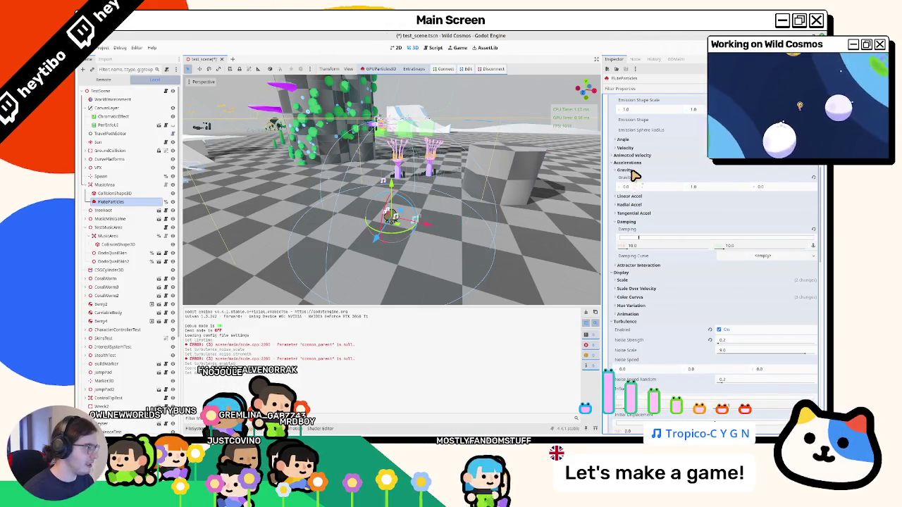
click(668, 248)
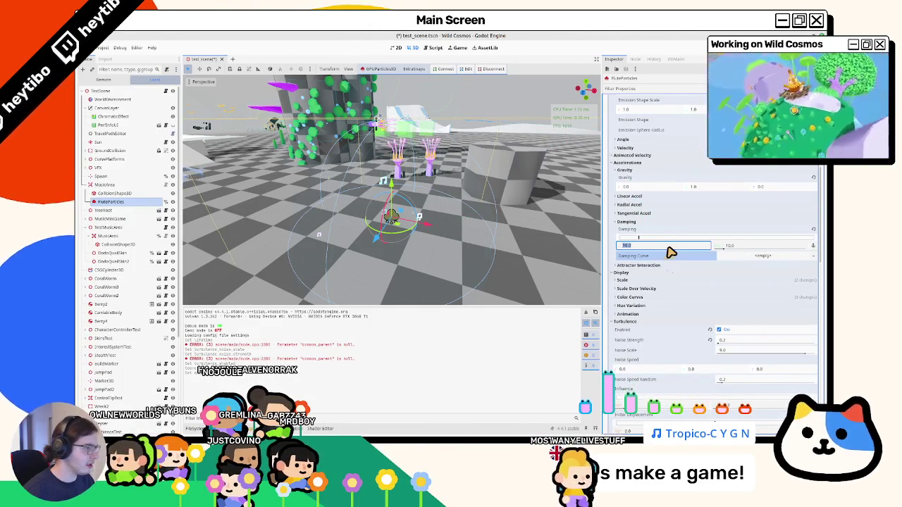
text(0.)
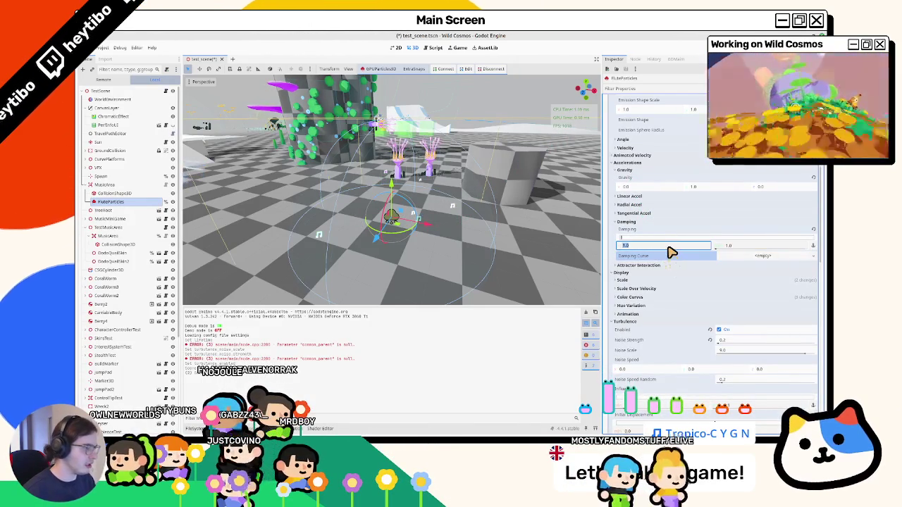
text(5)
key(Tab)
text(0.8)
key(Return)
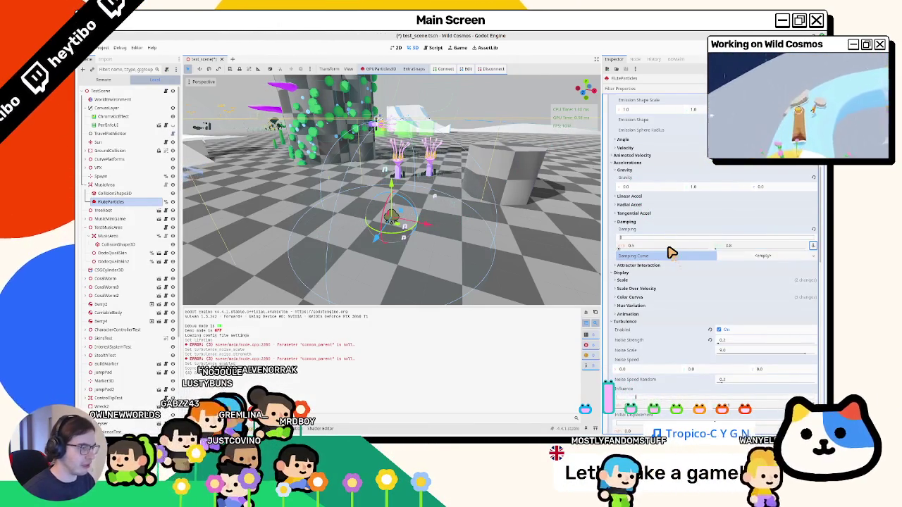
Step: Set damping to 0.2 and turbulence noise strength to 1.0
drag(404, 118, 409, 120)
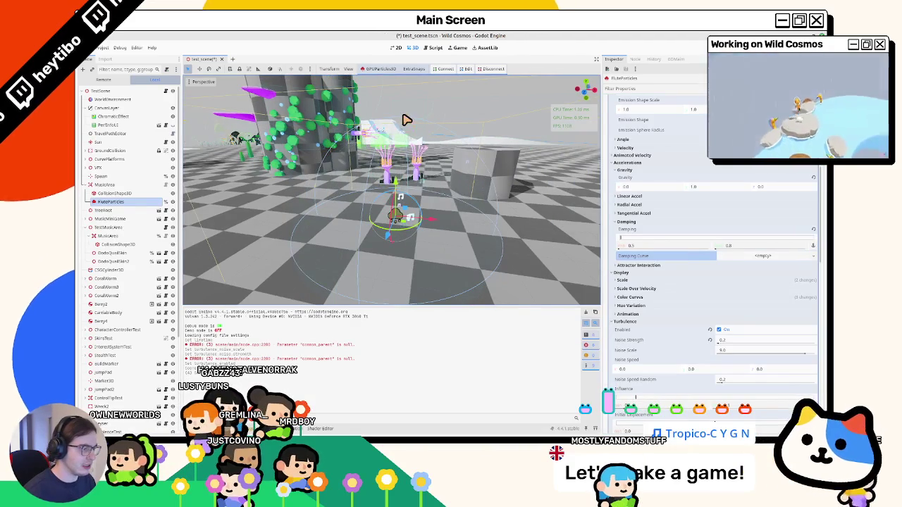
drag(405, 120, 571, 201)
click(751, 248)
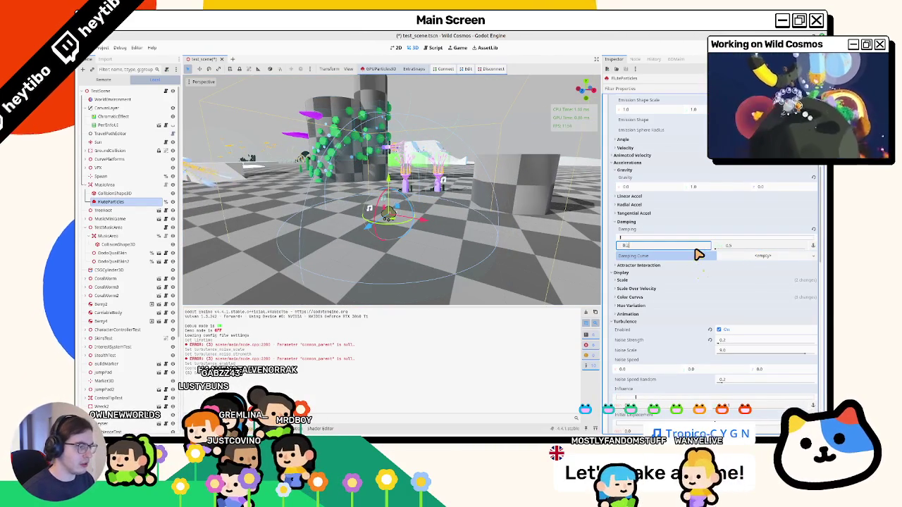
key(Tab)
scroll(749, 306, down, 3)
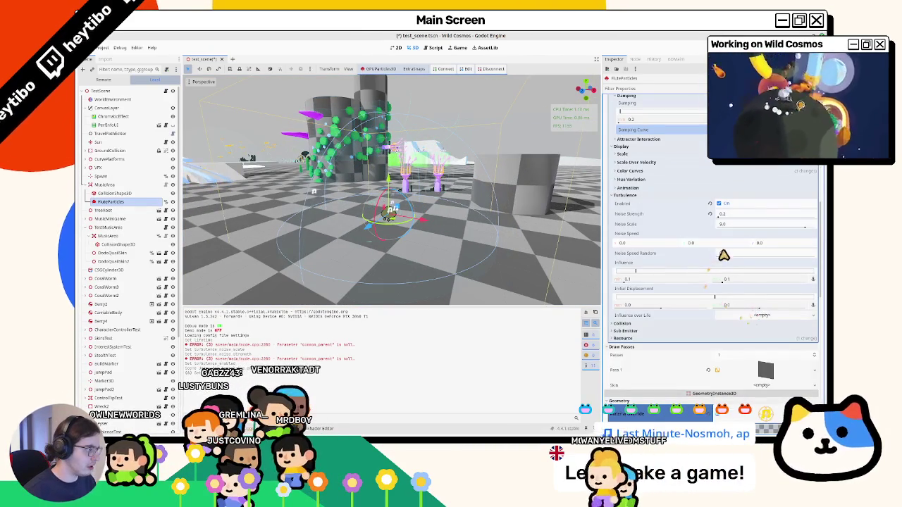
click(709, 213)
key(f)
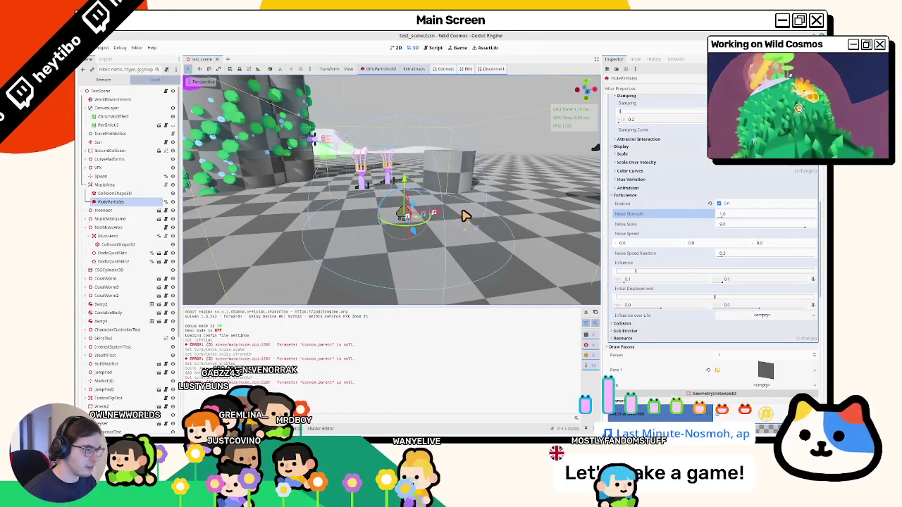
Step: Re-enter the damping as 0.2 and orbit to check the particles
click(664, 122)
text(0.1)
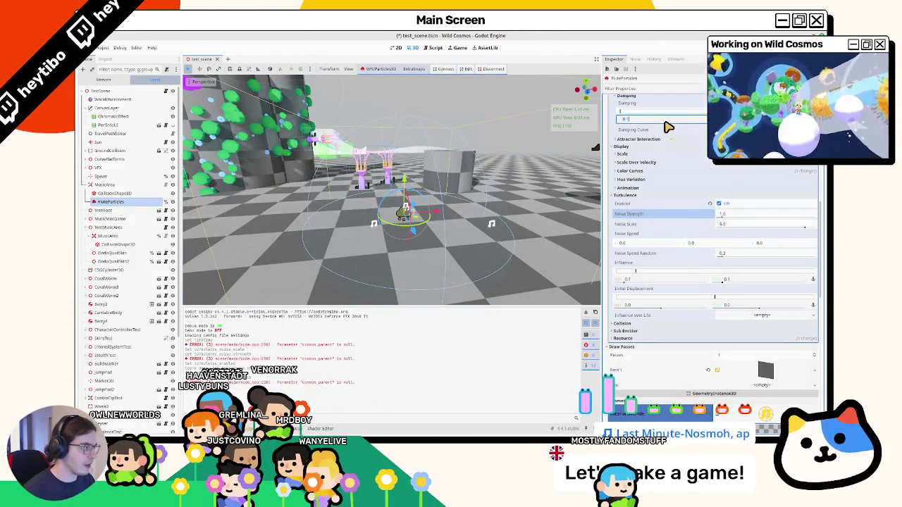
drag(422, 134, 442, 130)
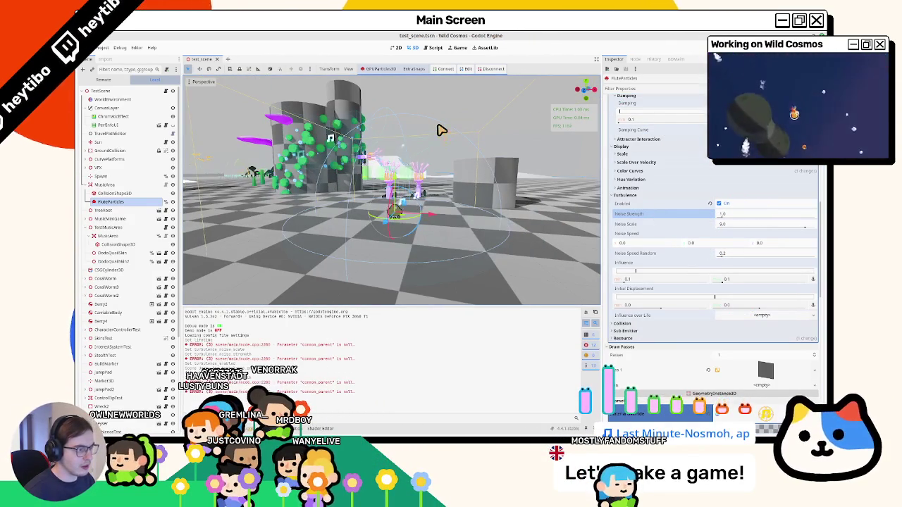
click(666, 122)
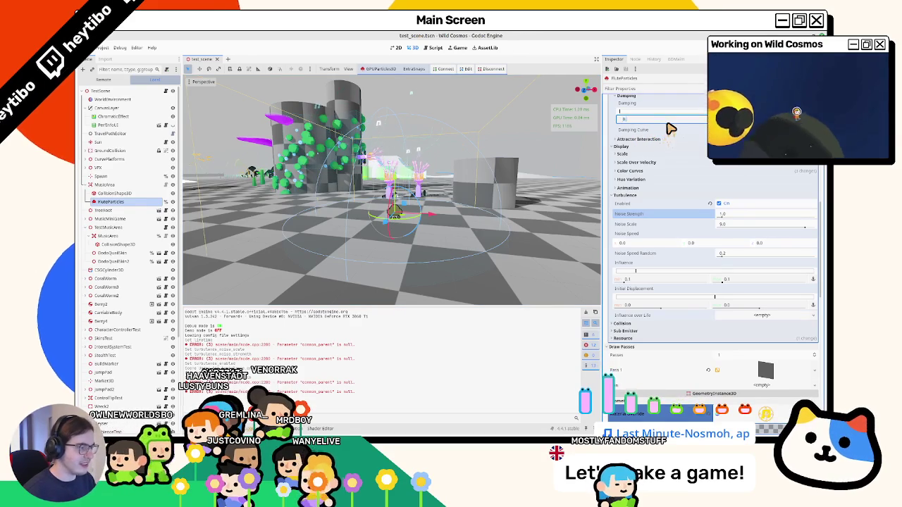
text(2)
key(Return)
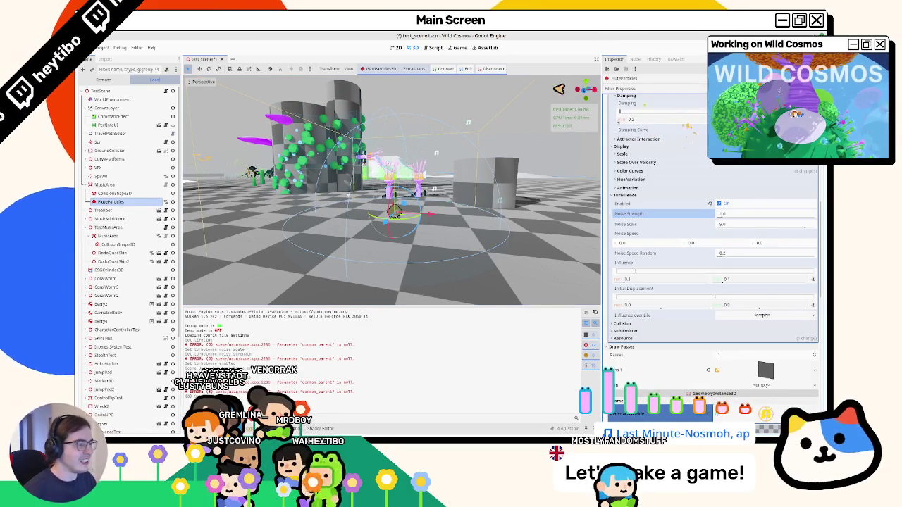
drag(559, 89, 375, 171)
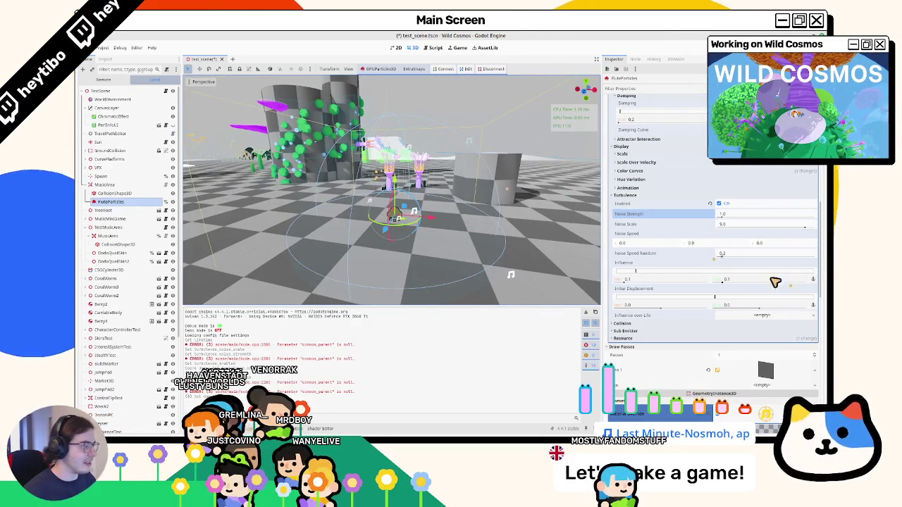
Step: Set turbulence noise strength to 0.2 and noise scale to 4.0
click(736, 254)
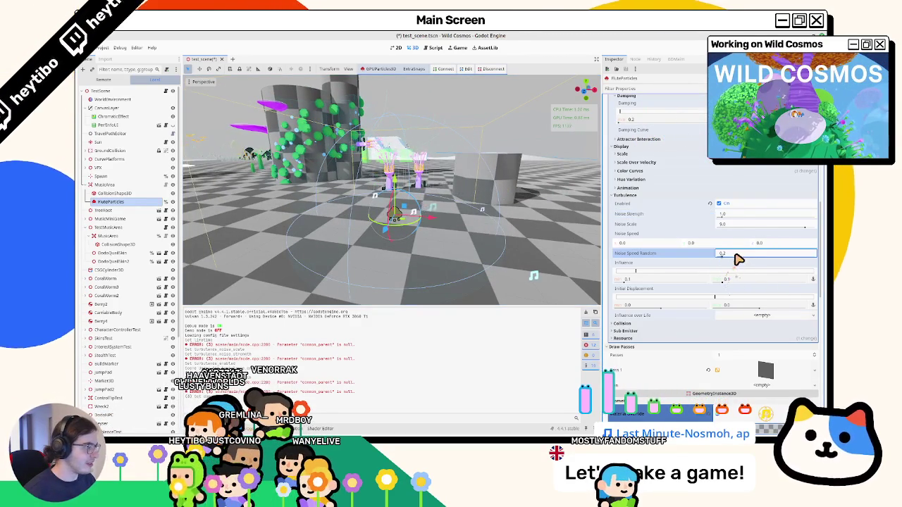
click(740, 215)
text(0)
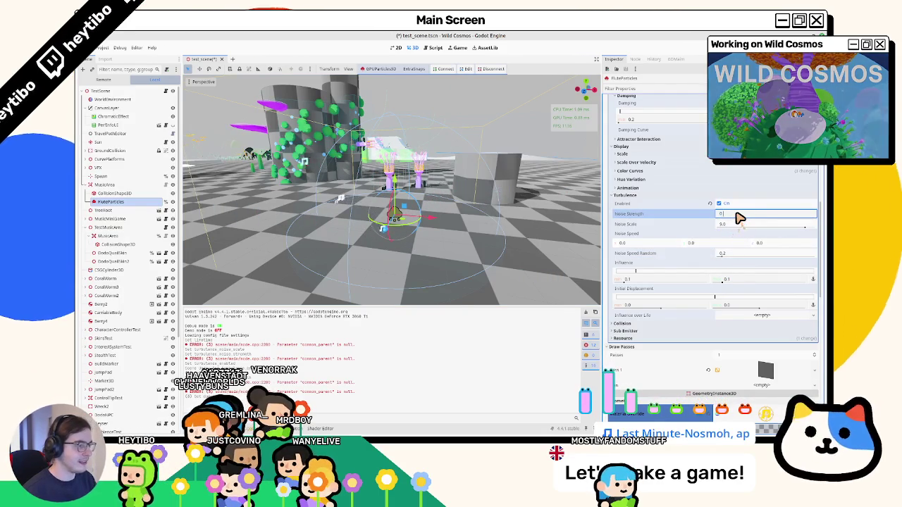
key(Tab)
click(736, 215)
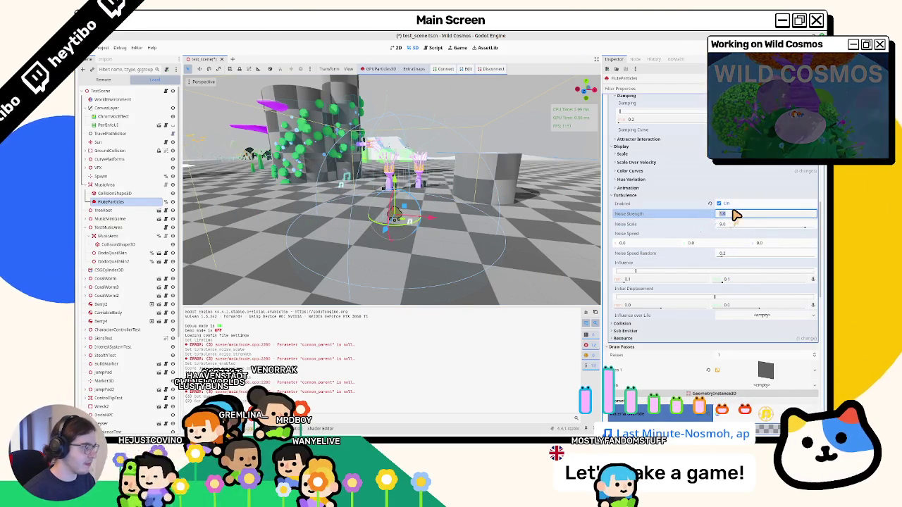
text(.2)
key(Tab)
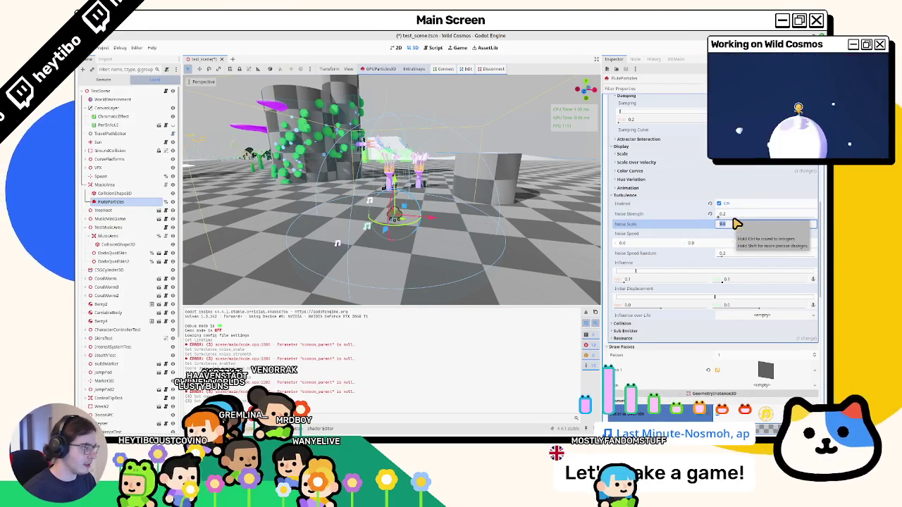
text(4)
key(Tab)
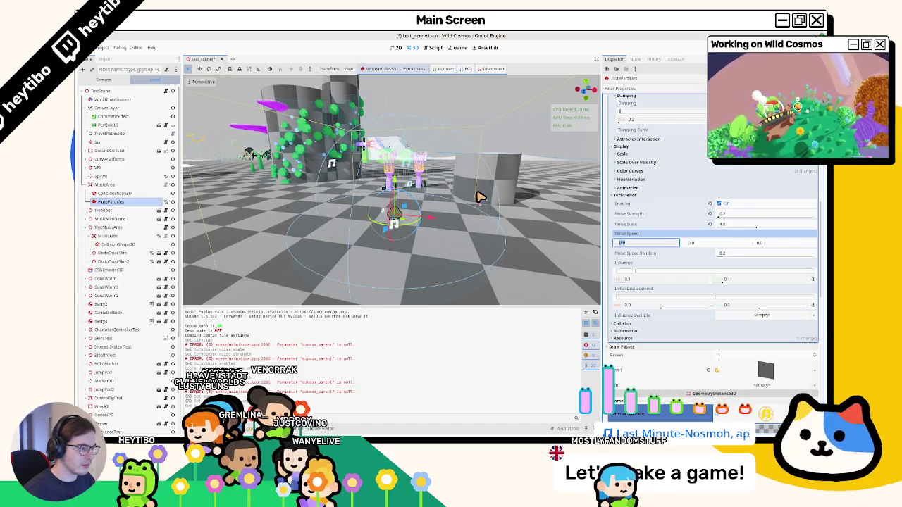
mouse_move(479, 198)
mouse_down()
mouse_move(491, 215)
mouse_move(438, 218)
mouse_up()
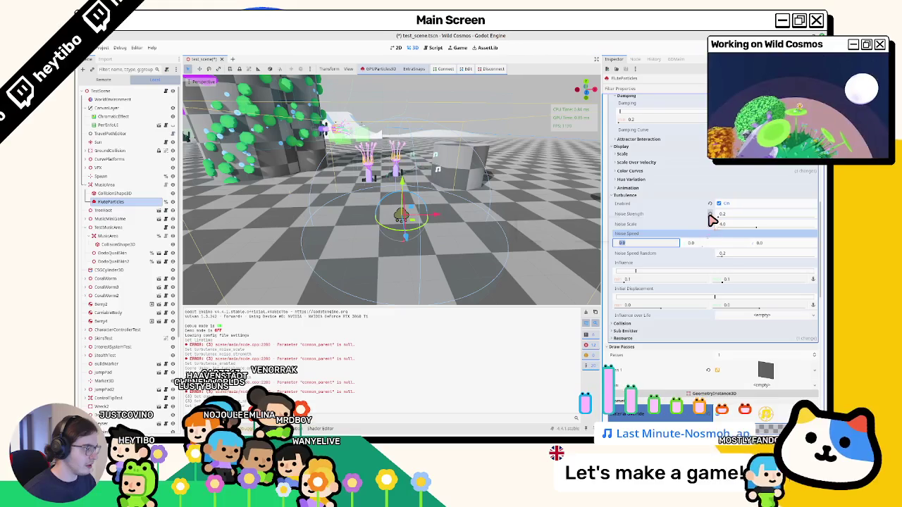
Step: Set minimum turbulence influence to 0.05 and noise speed randomness to 0.1, then run the game
click(679, 282)
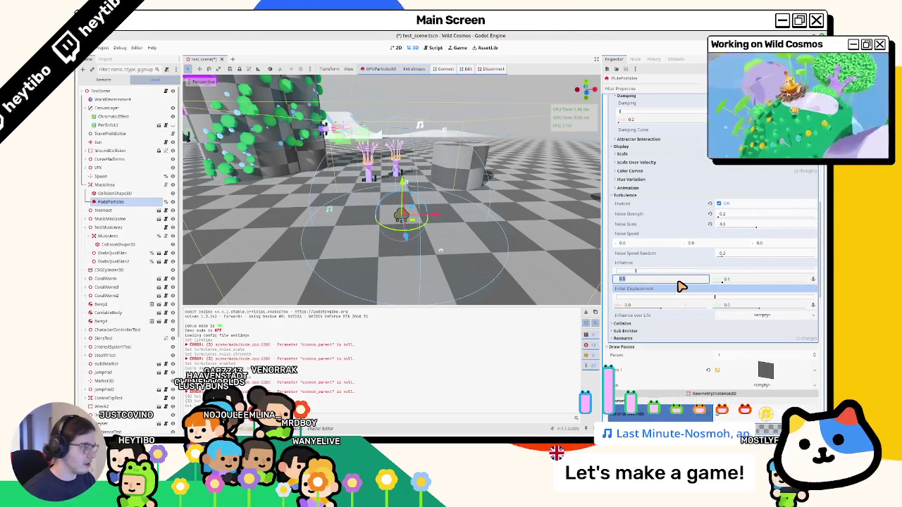
text(0.05)
click(727, 255)
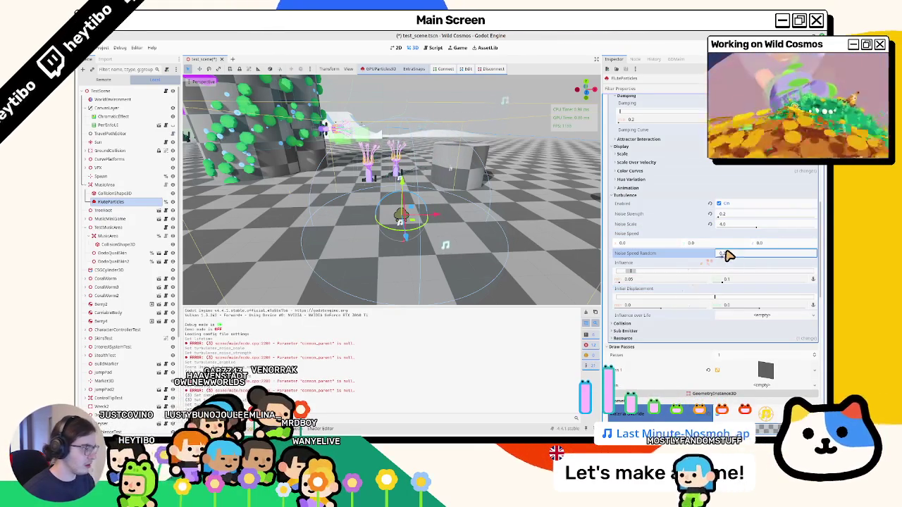
text(0.1)
key(Tab)
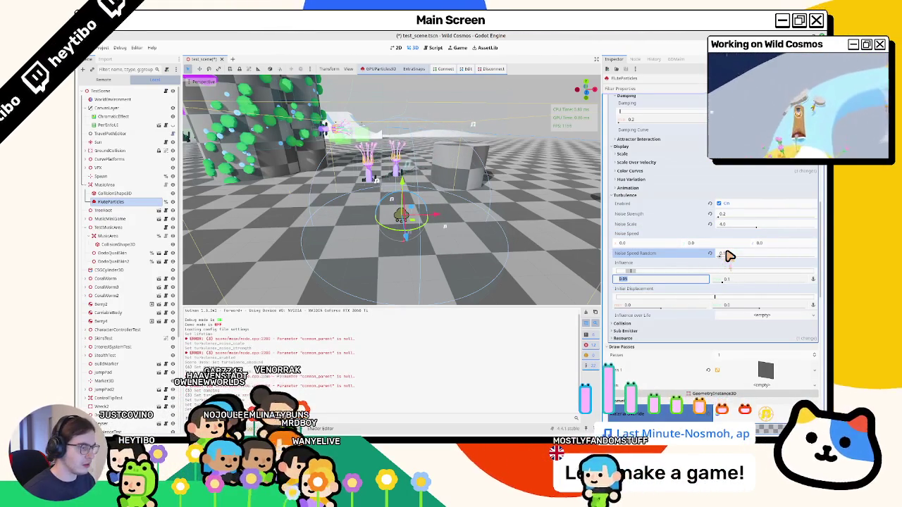
mouse_move(510, 209)
mouse_down()
mouse_move(458, 195)
mouse_move(484, 214)
mouse_move(495, 254)
mouse_move(483, 244)
mouse_up()
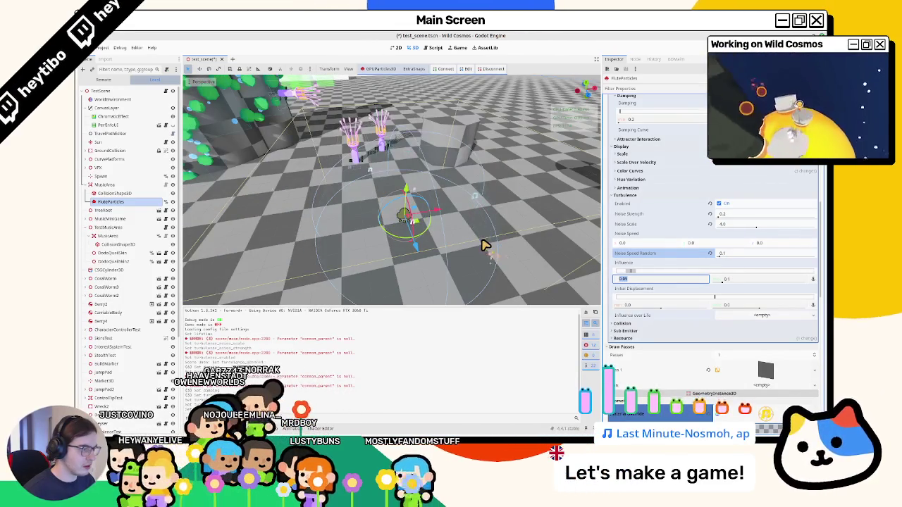
key(F5)
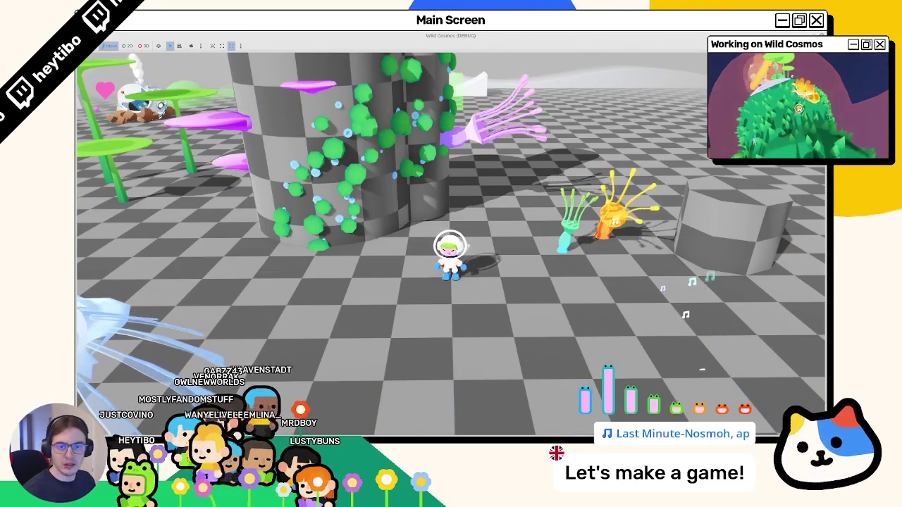
Step: Run the astronaut back and forth among the hand plants, ready an instrument, then stop the game
key(a)
key(d)
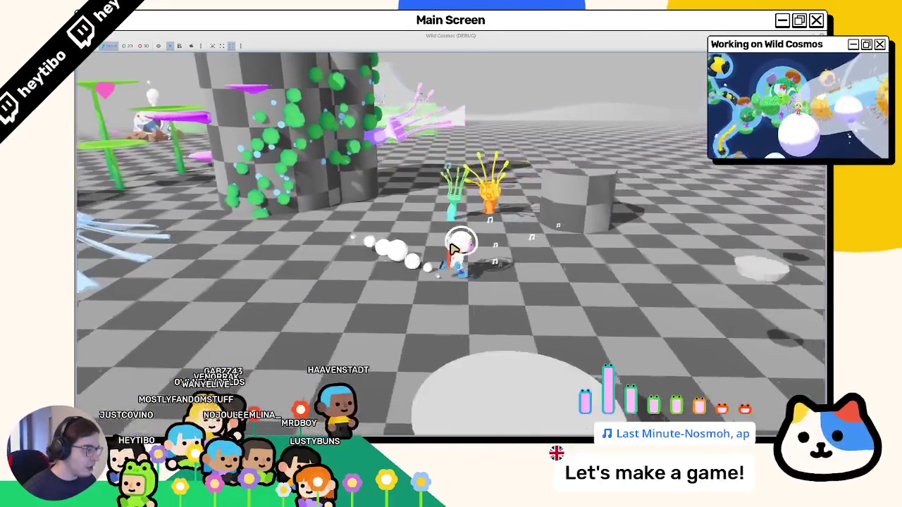
key(a)
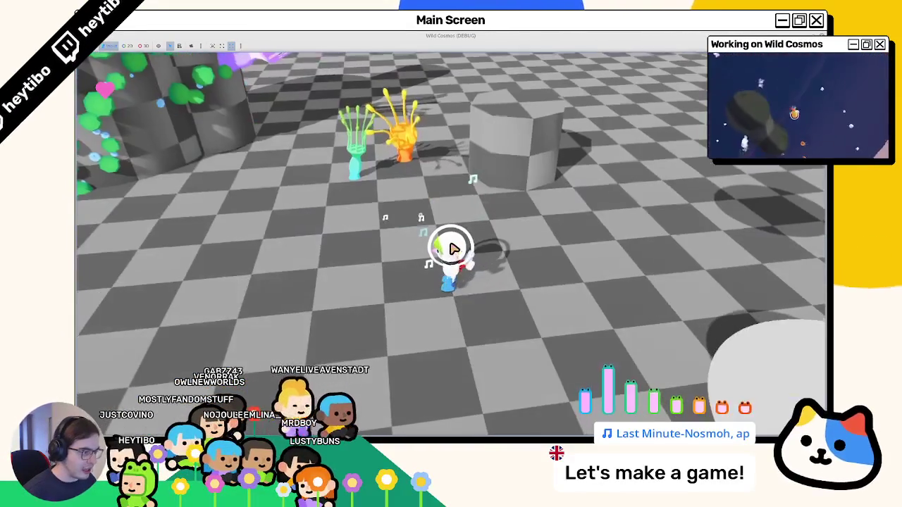
key(a)
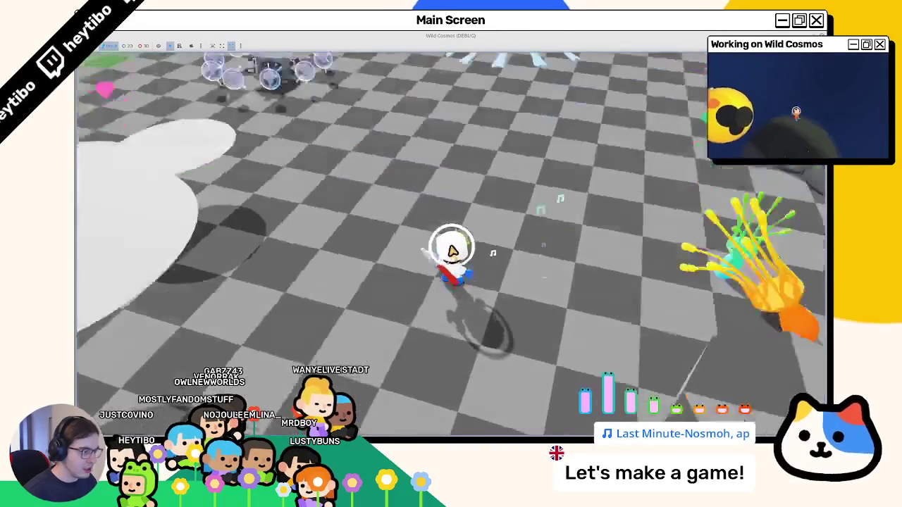
key(d)
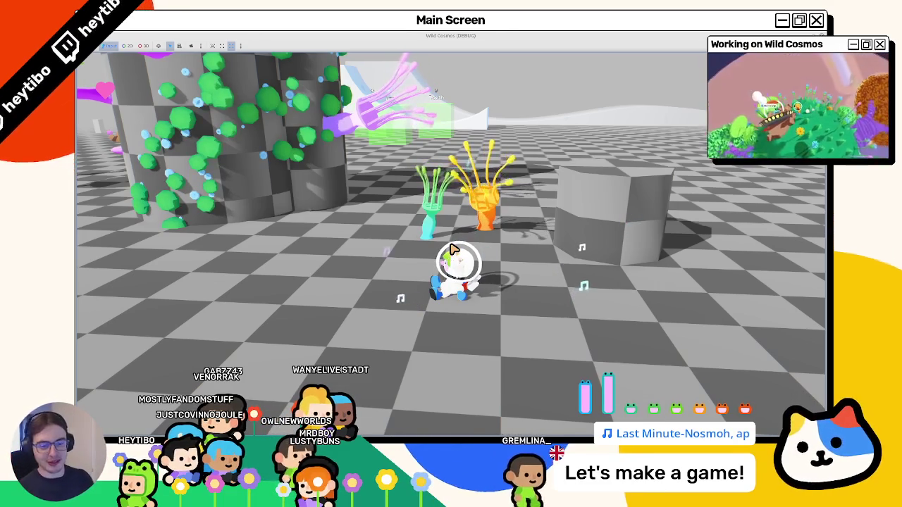
scroll(446, 254, up, 3)
scroll(446, 254, down, 3)
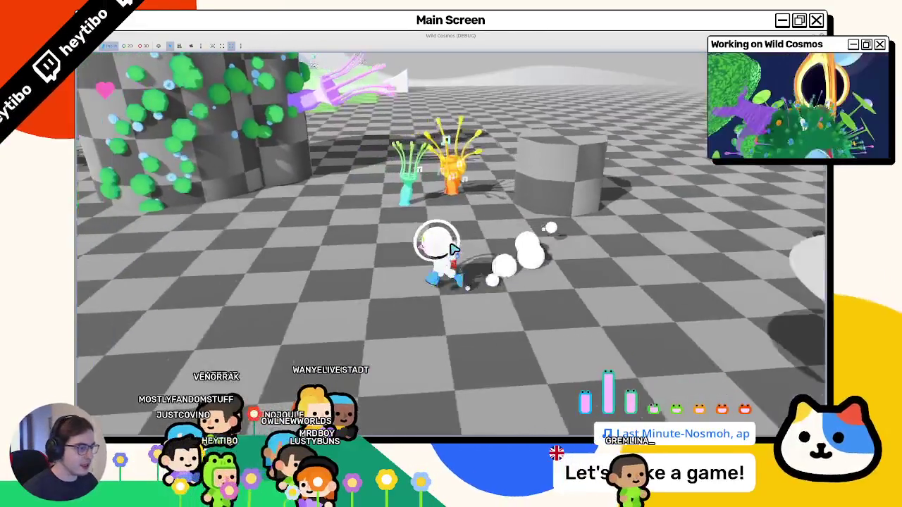
key(d)
key(a)
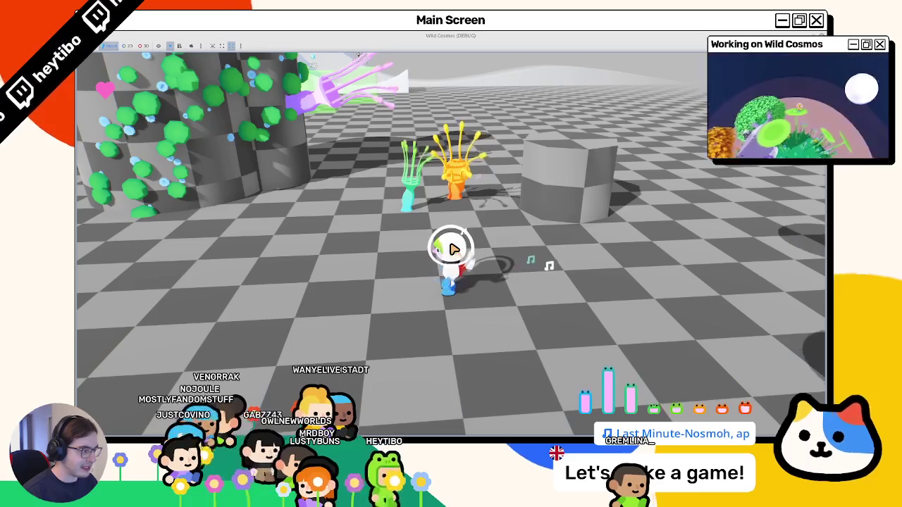
key(e)
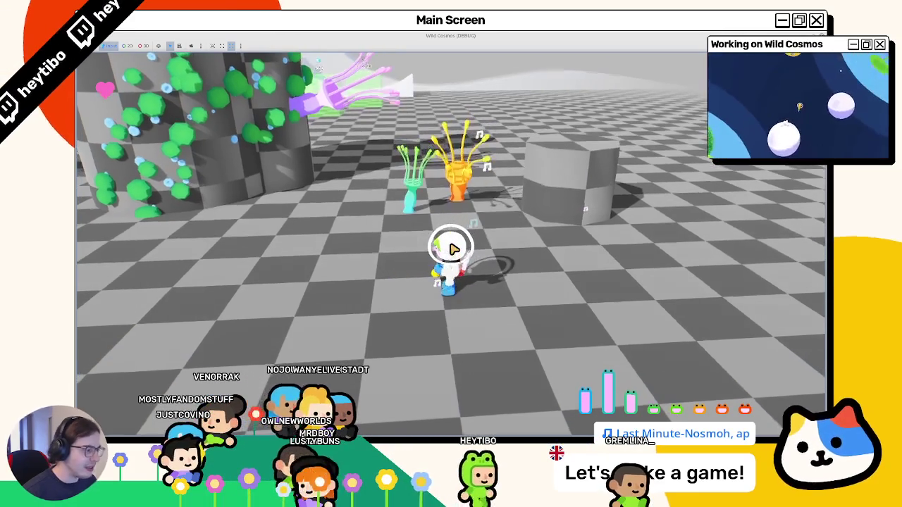
key(e)
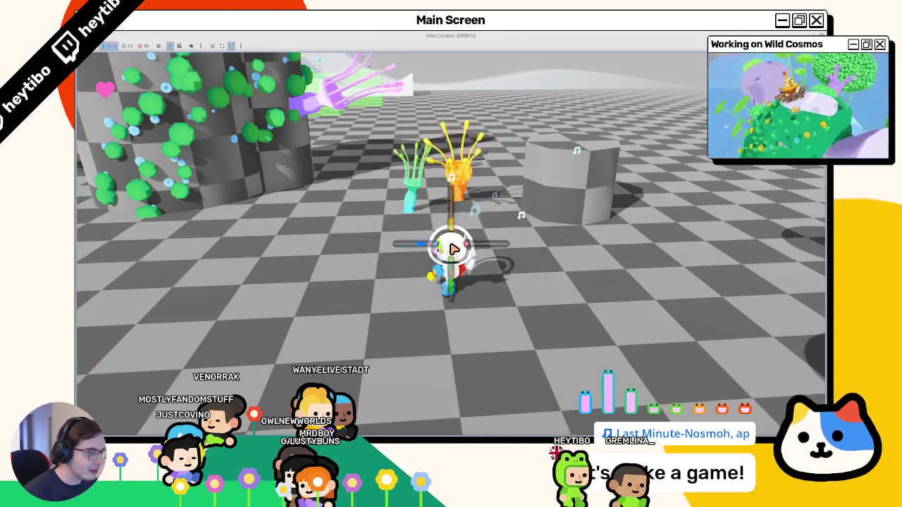
key(a)
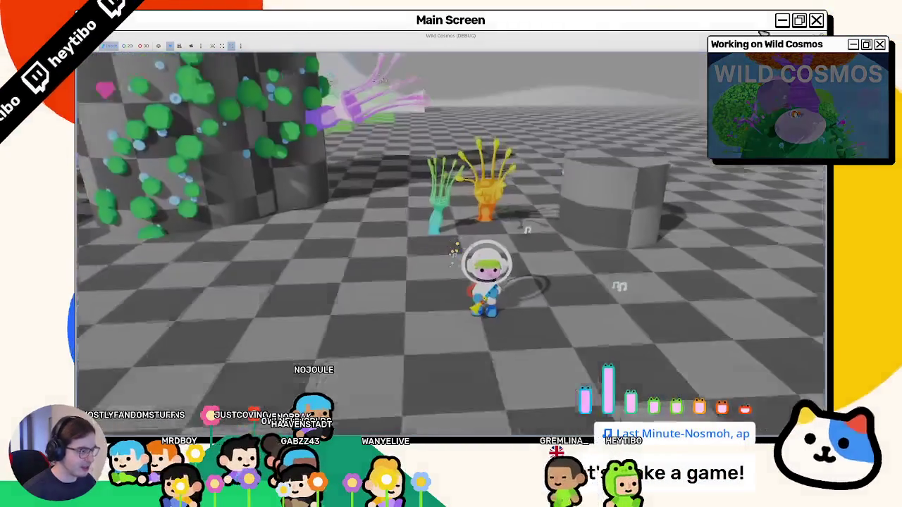
key(F8)
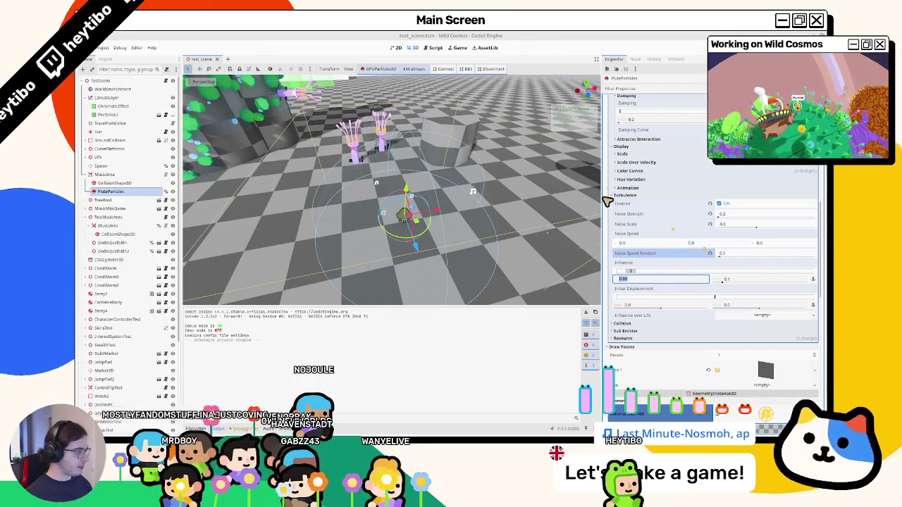
Step: Select MusicArea, filter FileSystem for music_area, and select music_area.gd in its folder
click(129, 183)
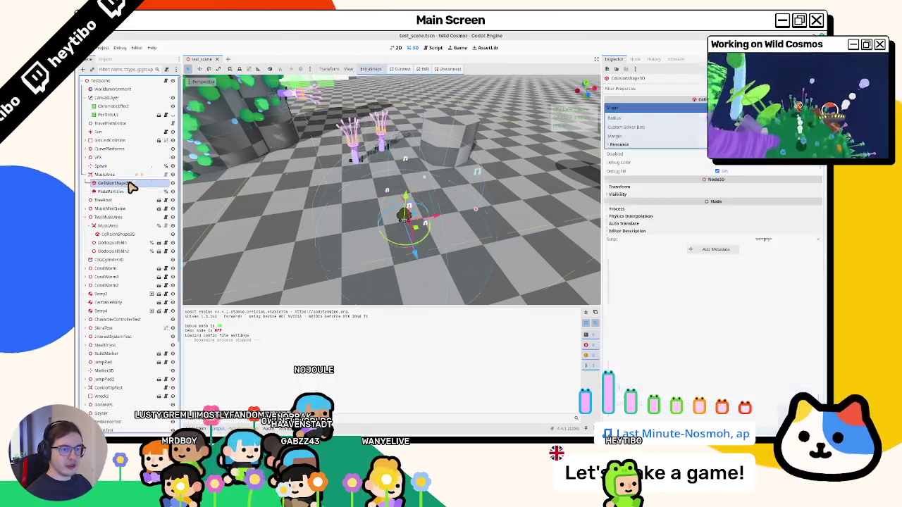
click(132, 176)
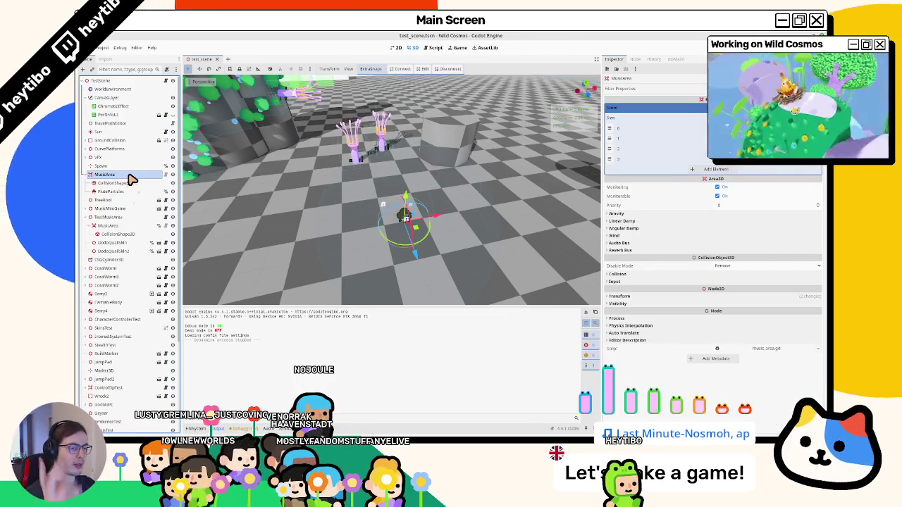
click(197, 428)
click(292, 324)
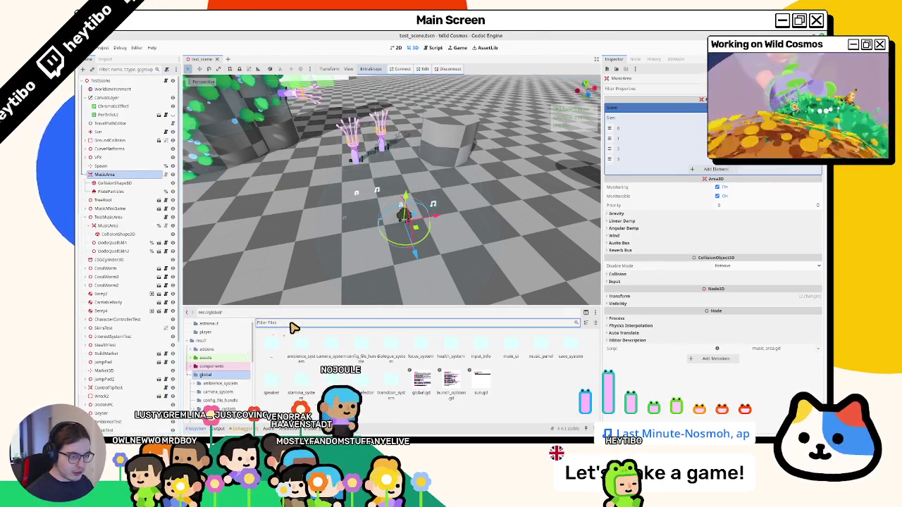
text(mu)
text(usi)
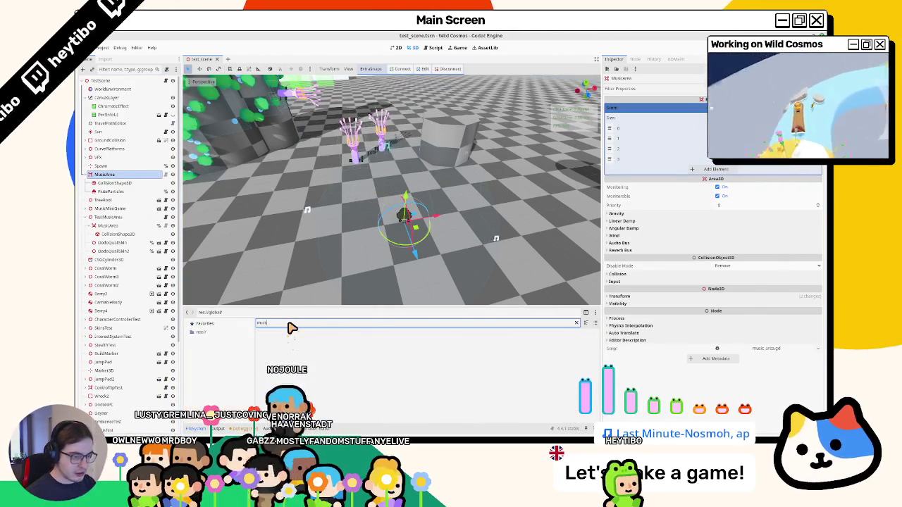
text(c_area)
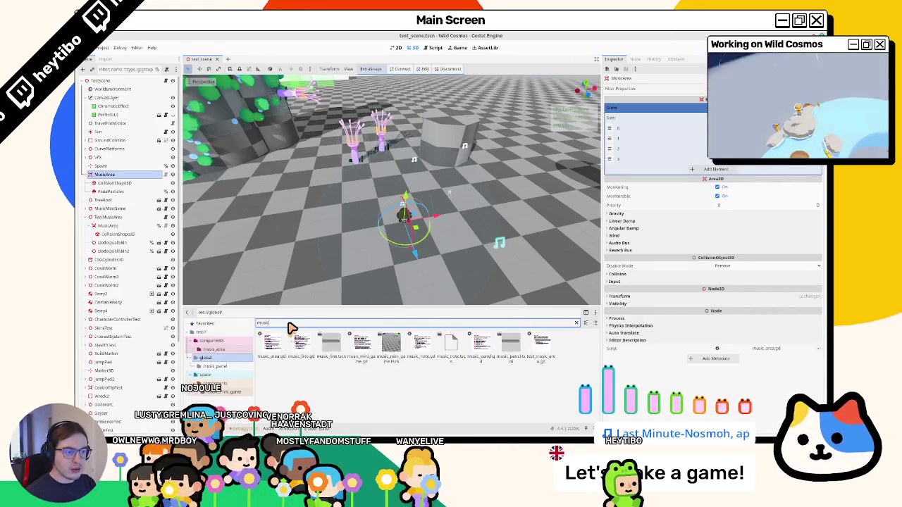
click(271, 342)
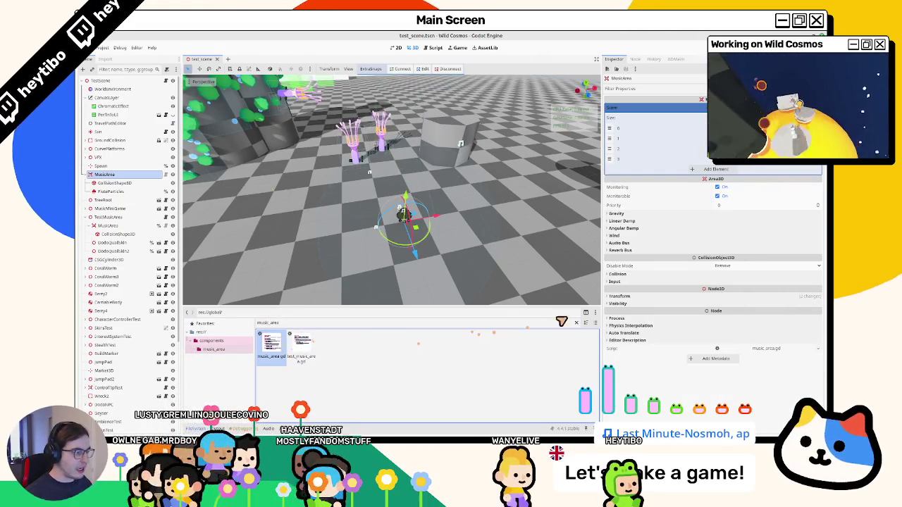
click(575, 322)
Step: Inspect FluteParticles, collapse its Time and process material sections, and quick-open a scene
click(114, 182)
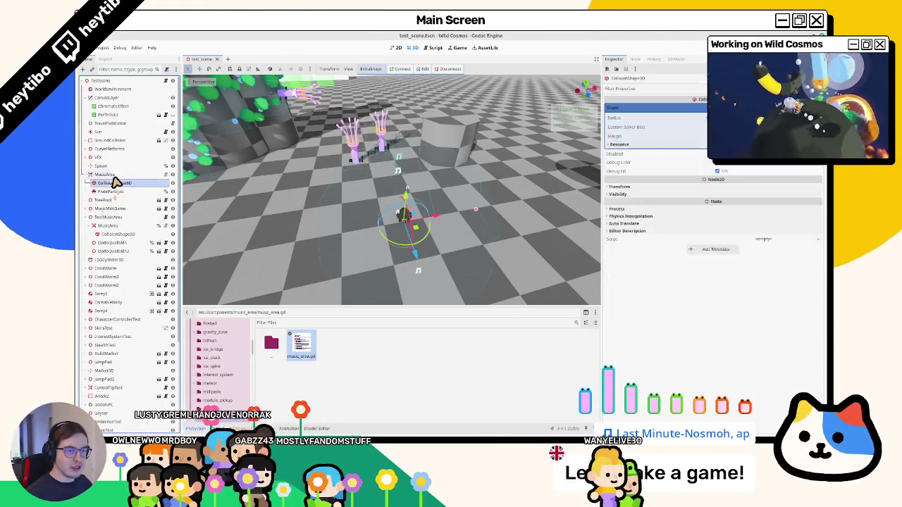
click(111, 191)
click(652, 243)
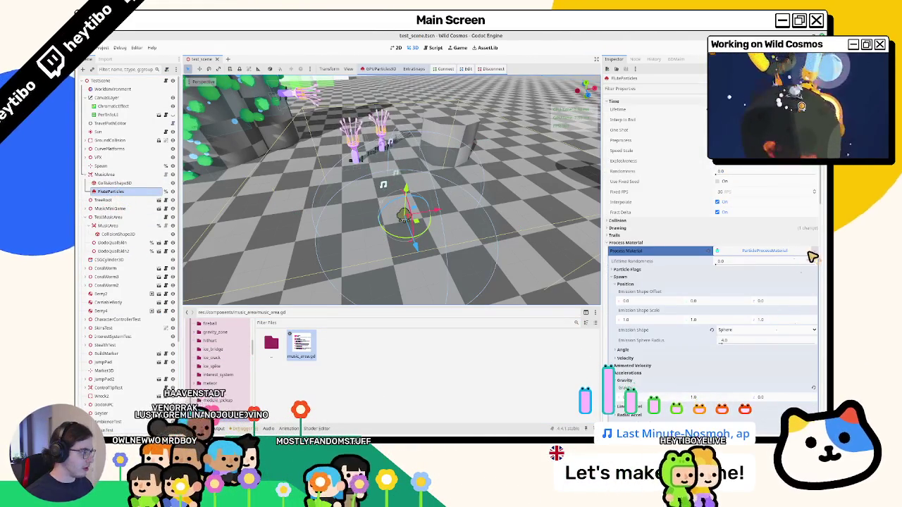
scroll(807, 253, up, 2)
click(620, 143)
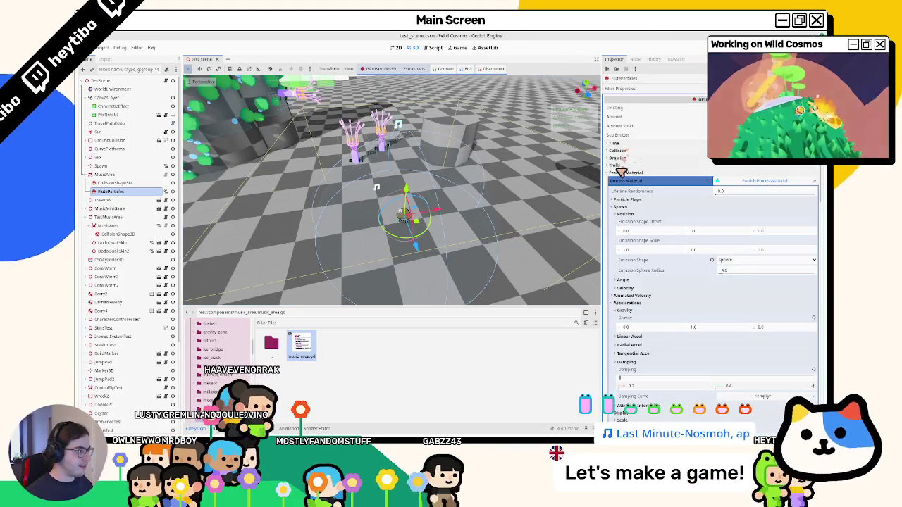
click(622, 174)
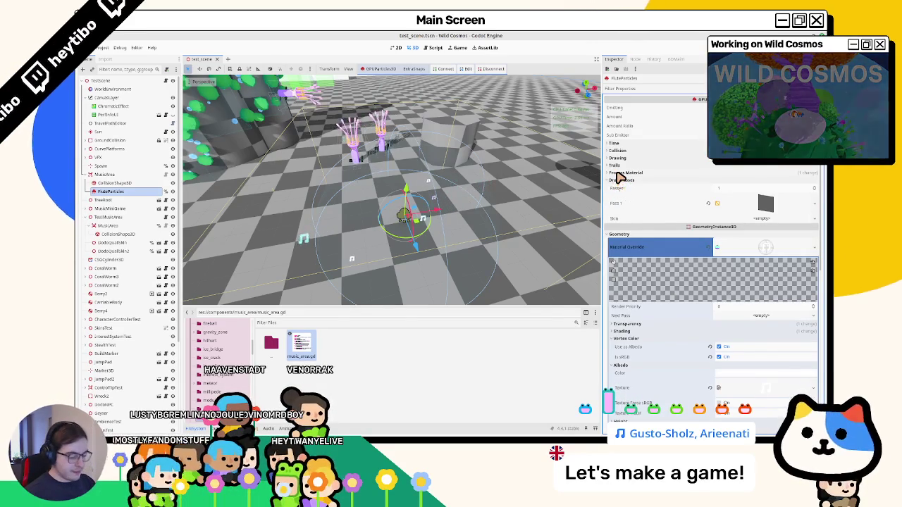
key(ctrl+shift+o)
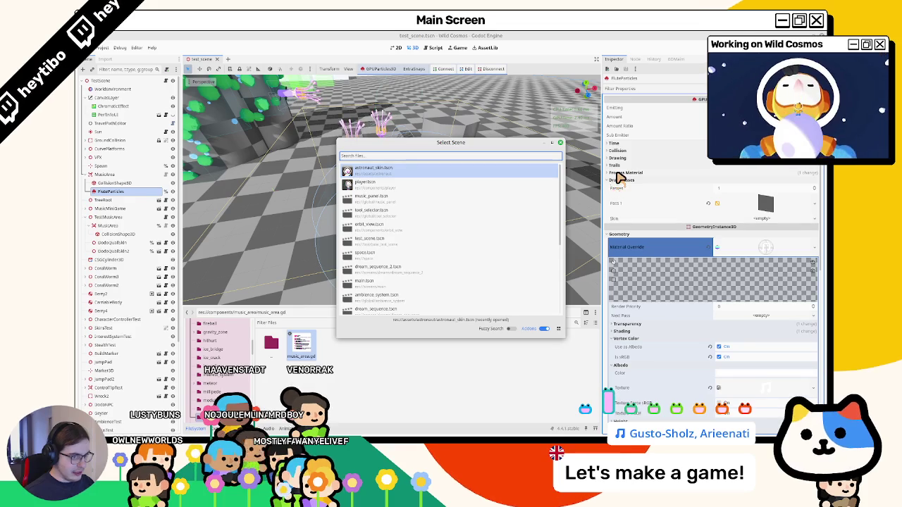
Step: Create music_area_vfx.tscn in the music_area folder with a MusicAreaVfx root node
key(Escape)
click(165, 174)
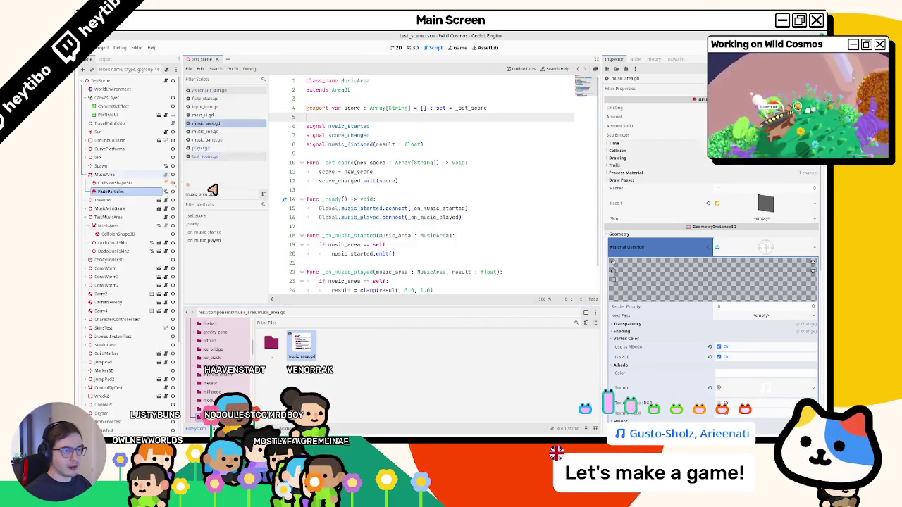
right_click(352, 348)
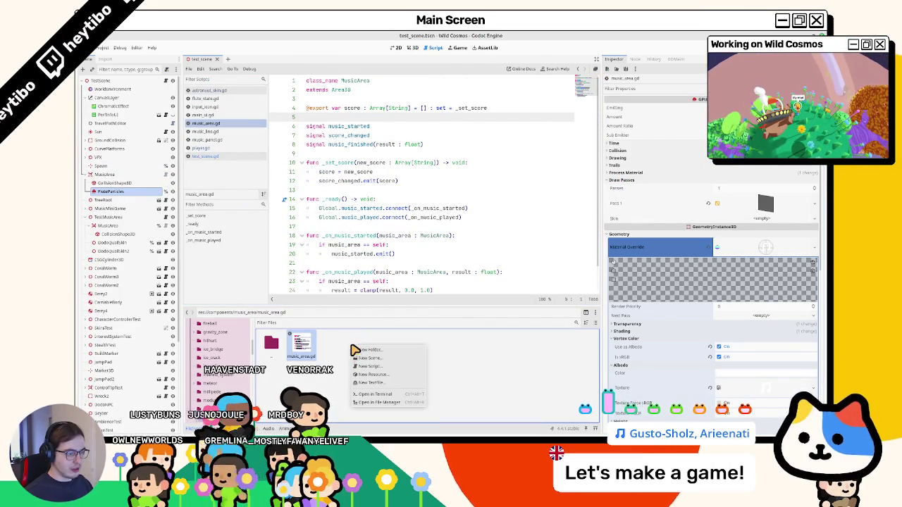
click(389, 359)
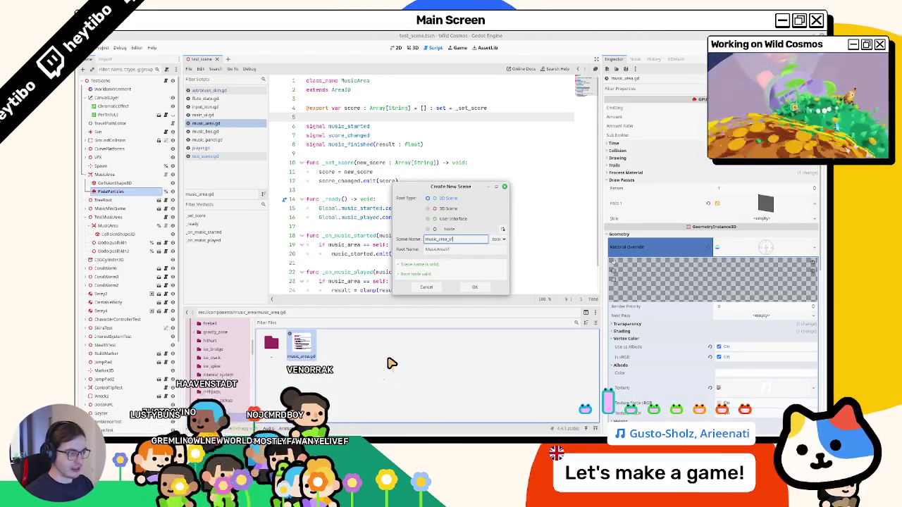
click(476, 285)
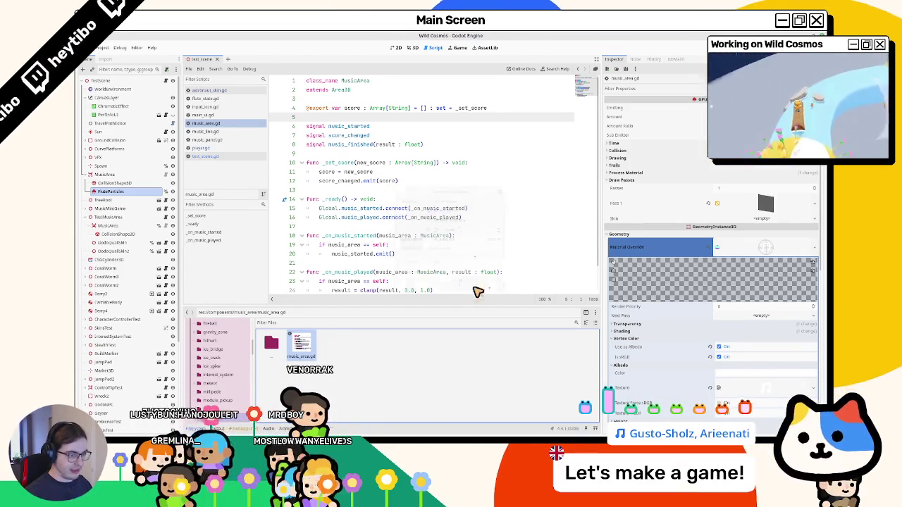
click(109, 81)
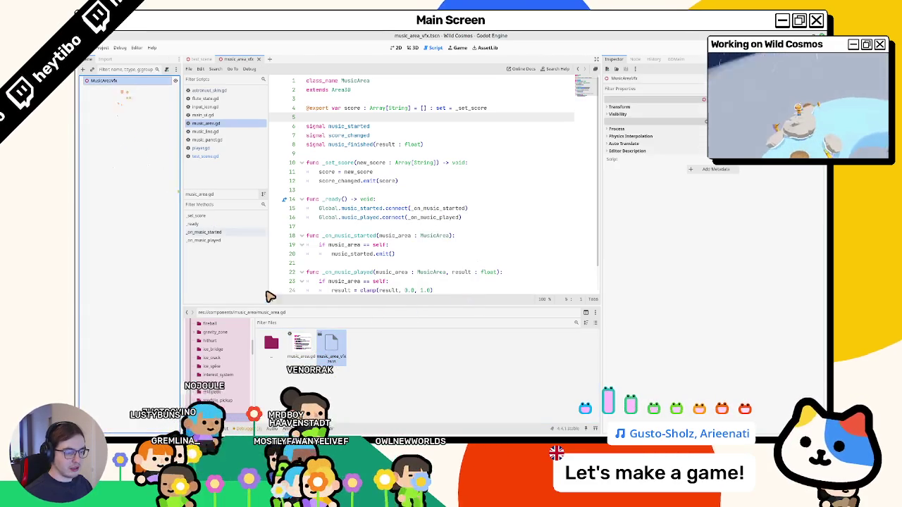
click(299, 343)
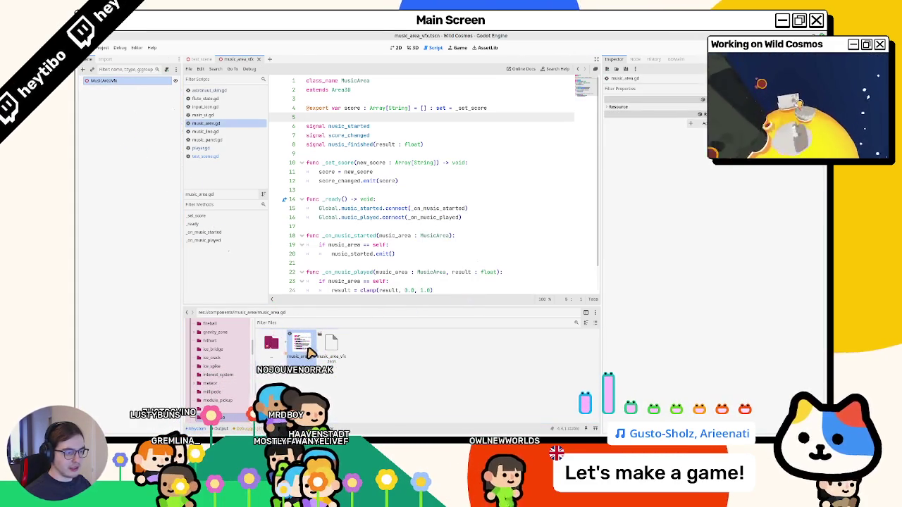
scroll(369, 181, down, 1)
scroll(366, 201, up, 1)
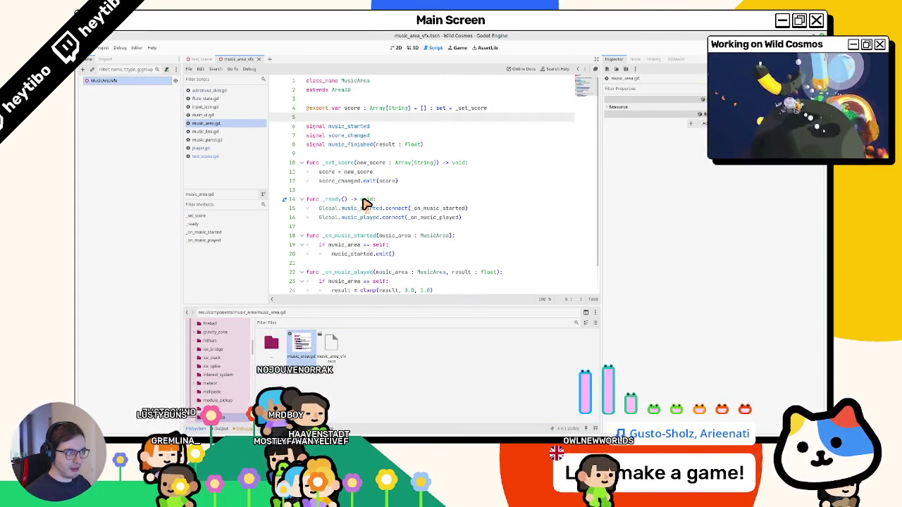
Step: Return to test_scene, select the MusicArea node, then select the music area vfx scene file
click(411, 47)
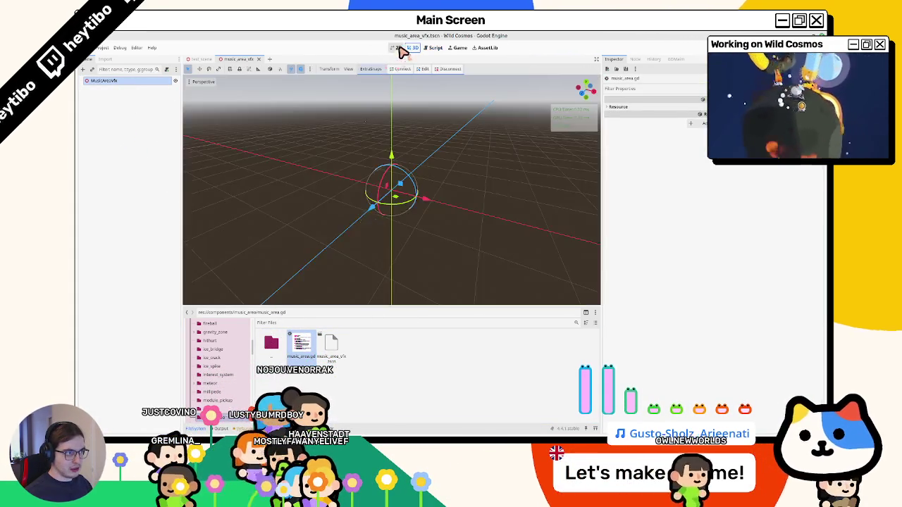
click(201, 59)
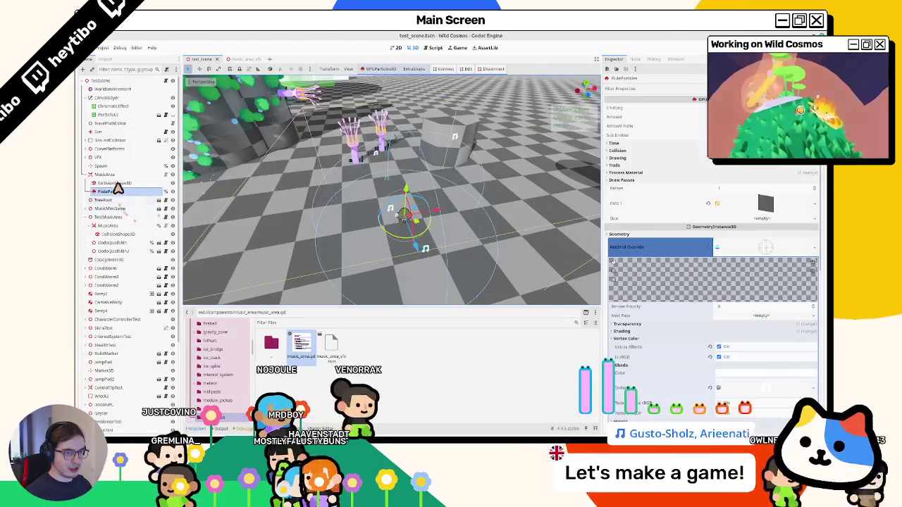
click(117, 182)
click(119, 175)
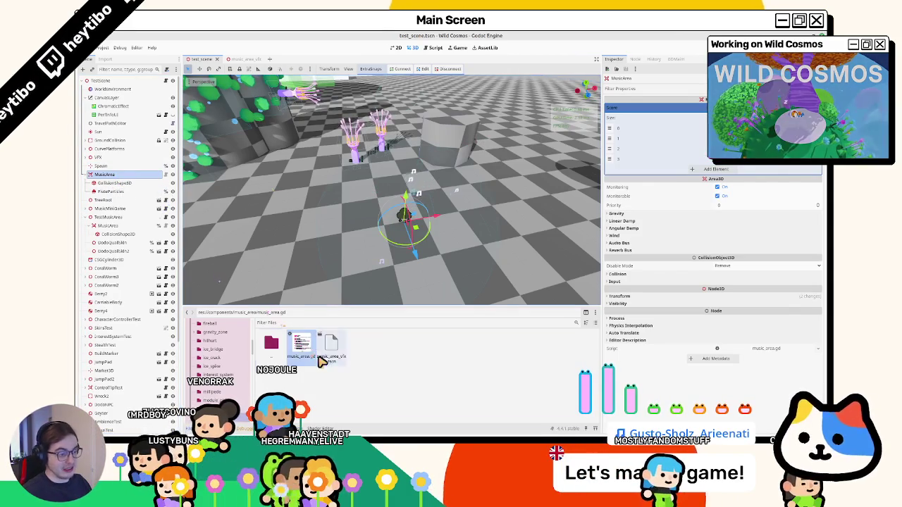
click(331, 344)
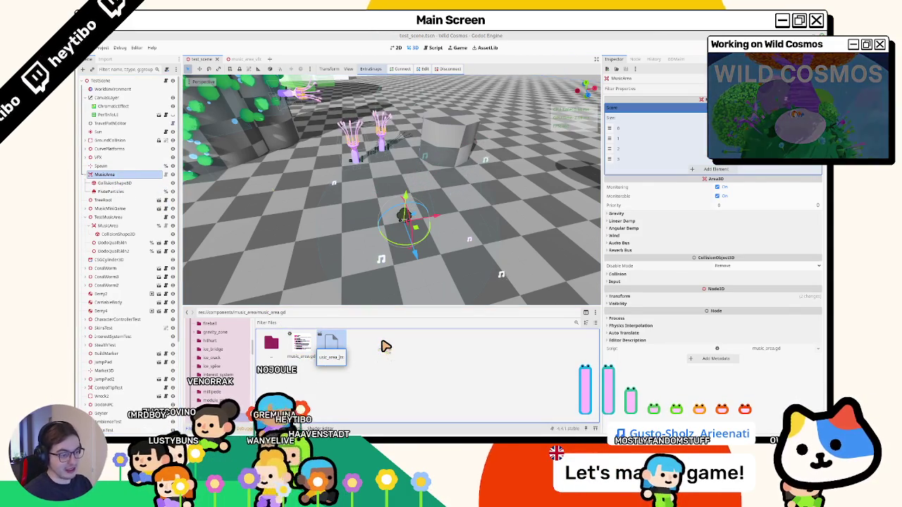
click(363, 336)
Step: Attach music_area.gd to the MusicAreaVfx root, save the scene, and view the script
double_click(331, 344)
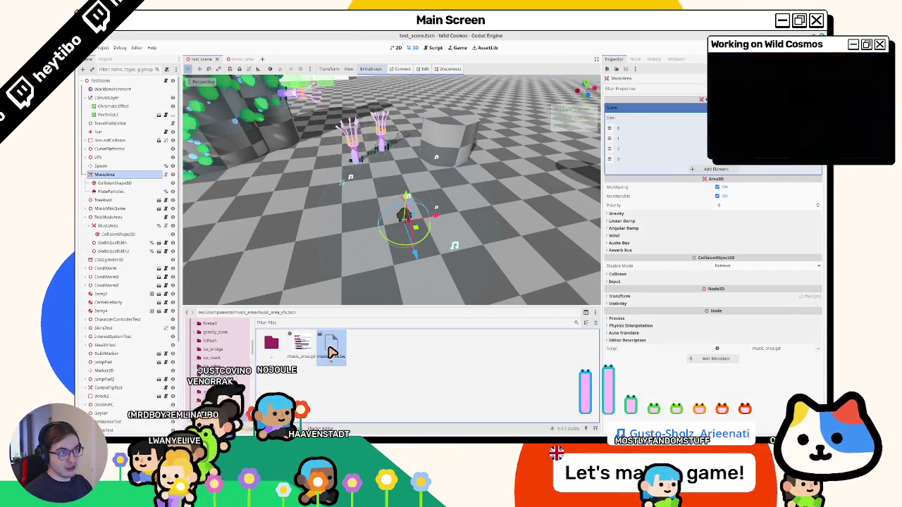
mouse_move(302, 343)
mouse_down()
mouse_move(268, 248)
mouse_move(167, 87)
mouse_up()
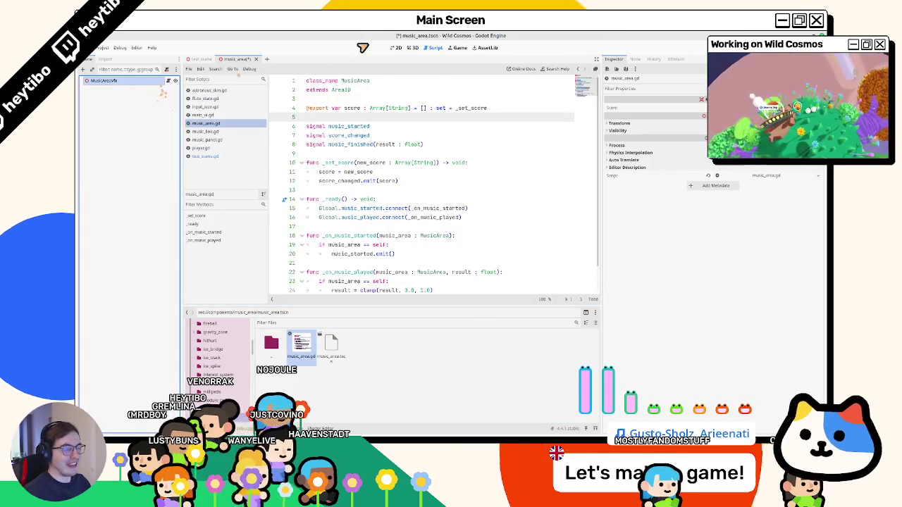
click(394, 48)
click(414, 49)
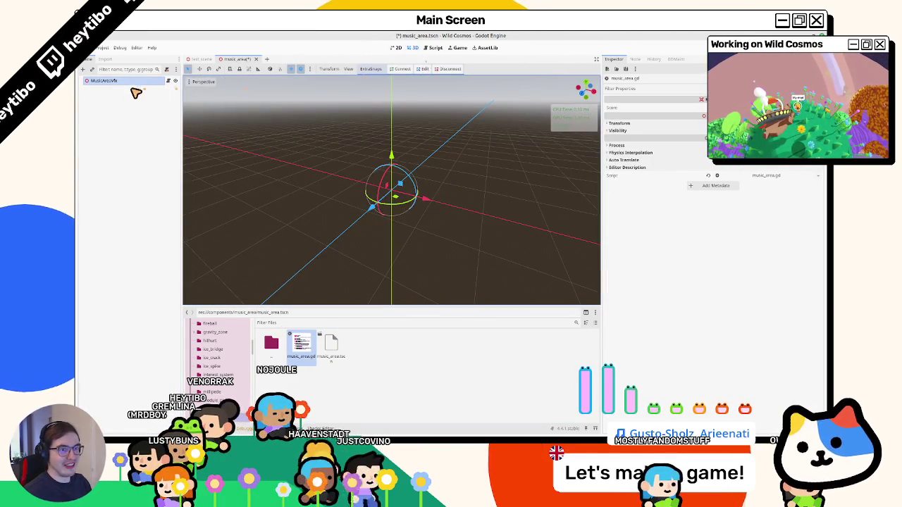
key(ctrl+s)
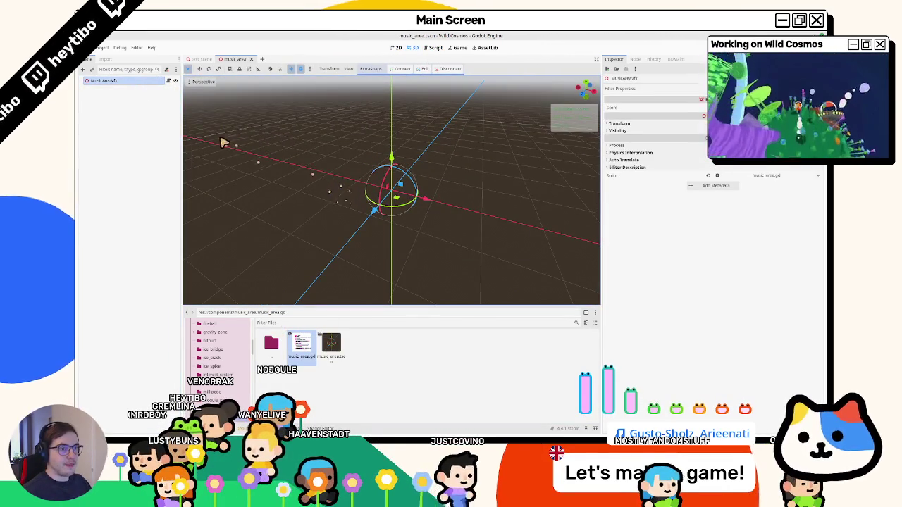
click(175, 81)
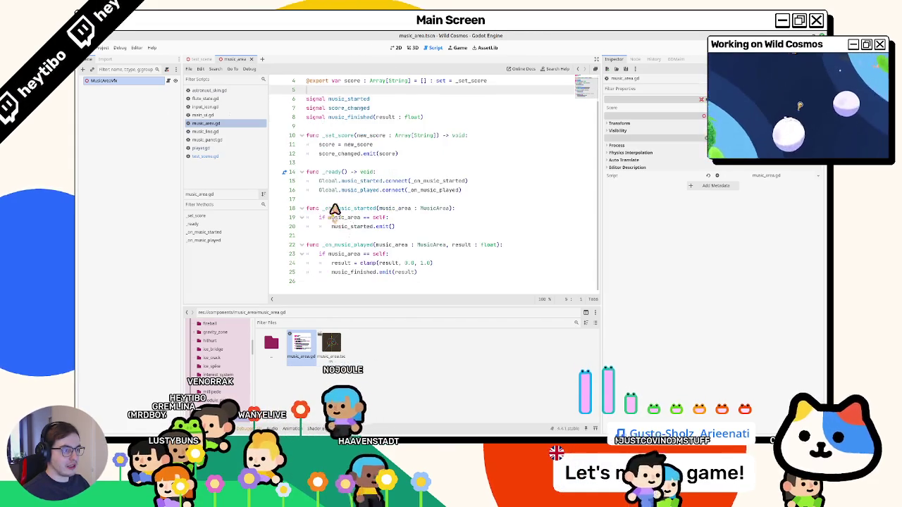
Step: Copy FluteParticles from test_scene into the music_area scene under MusicAreaVfx
click(397, 47)
click(411, 48)
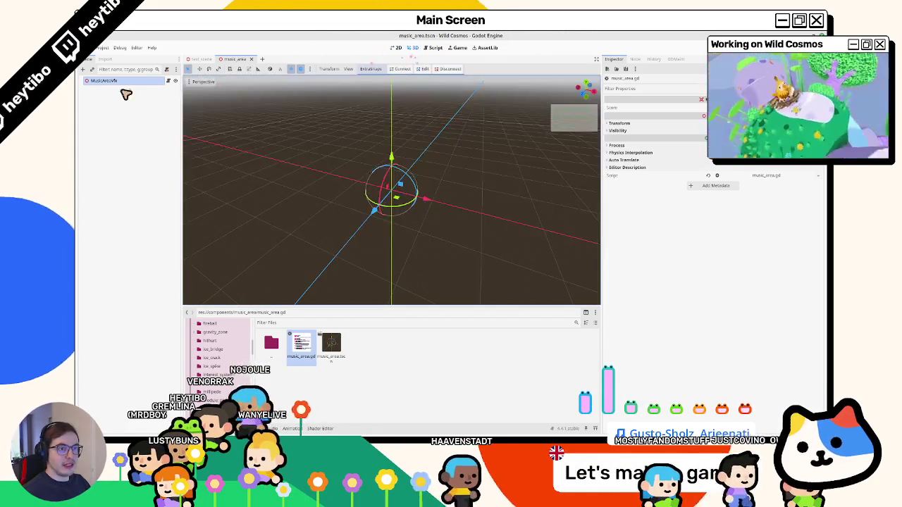
click(197, 59)
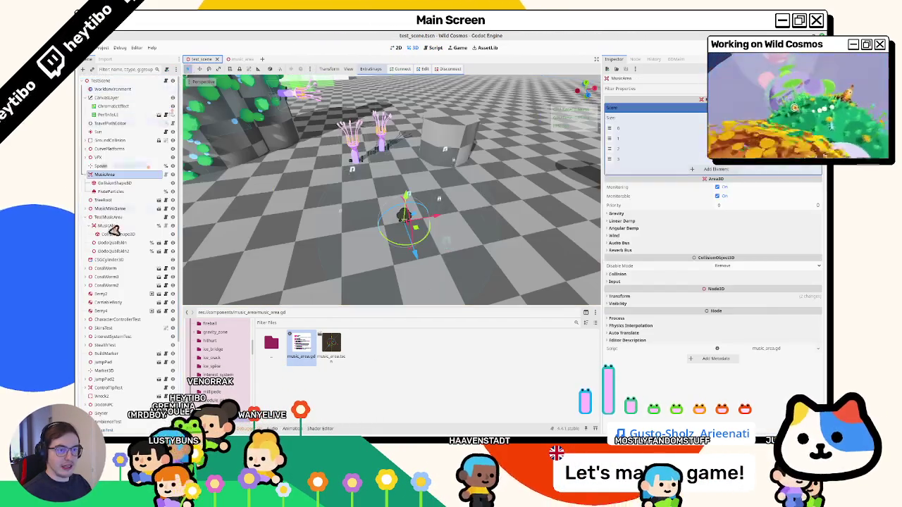
click(111, 191)
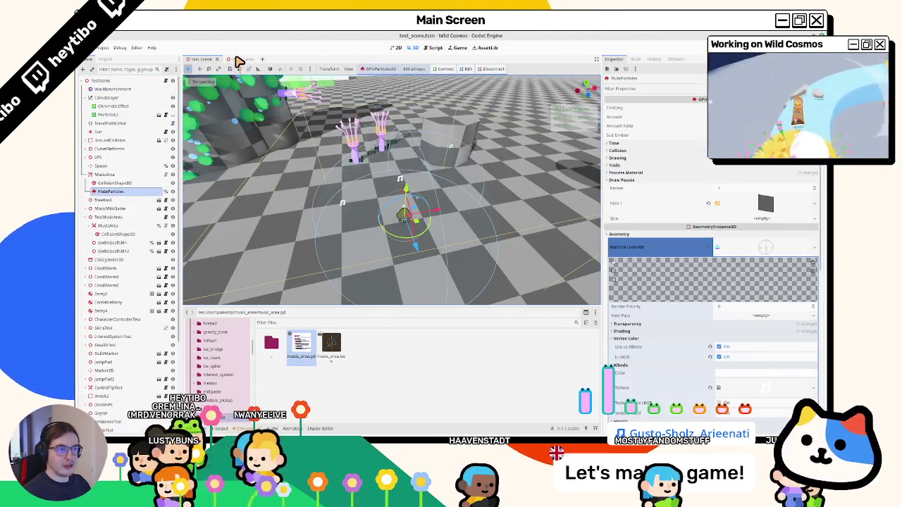
click(240, 60)
click(109, 88)
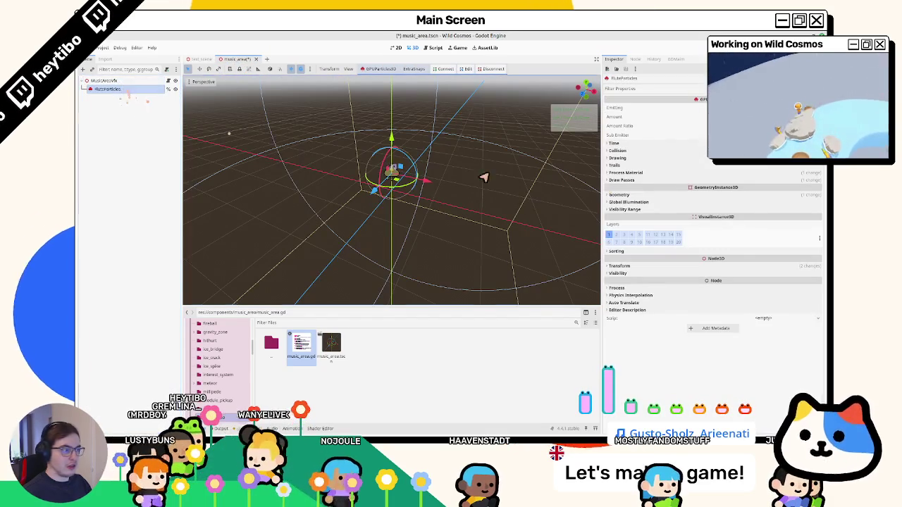
Step: Start saving FluteParticles' process material as a separate resource file
click(634, 173)
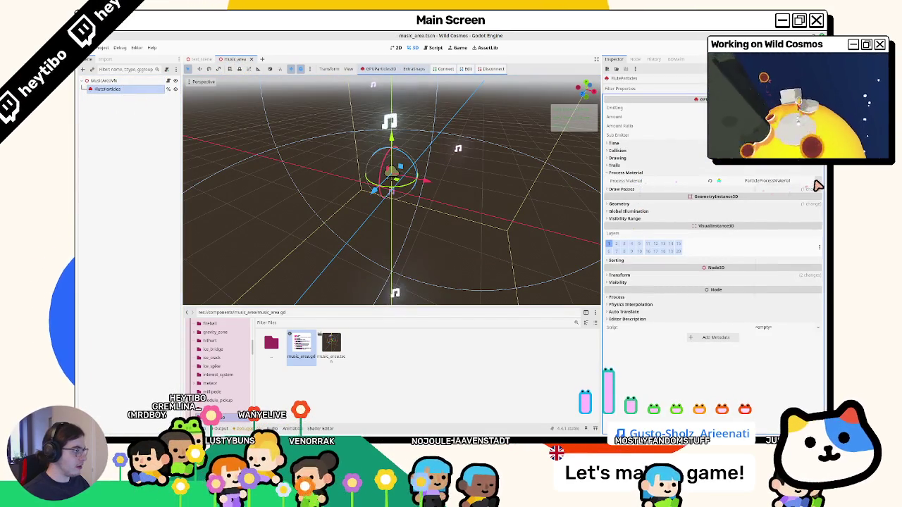
click(817, 185)
click(781, 273)
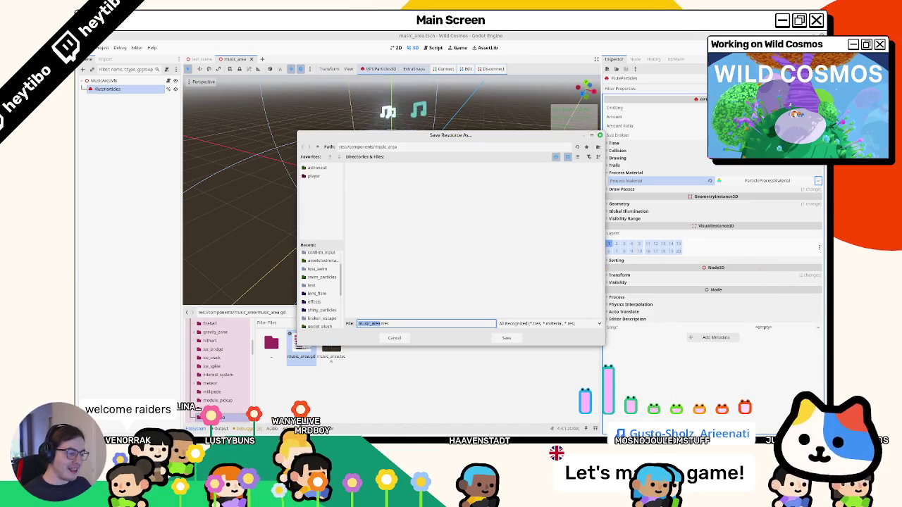
Step: Name the process material file note_process_material.tres and confirm the save
mouse_move(320, 418)
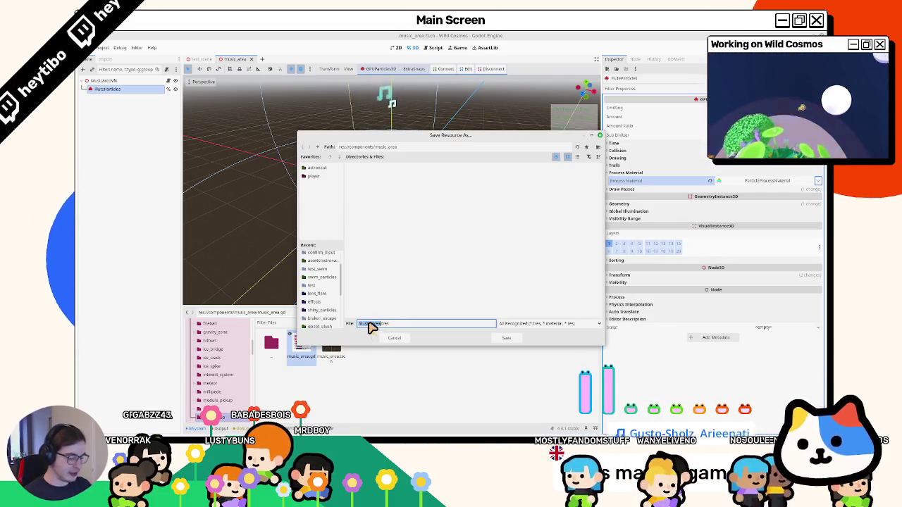
text(note)
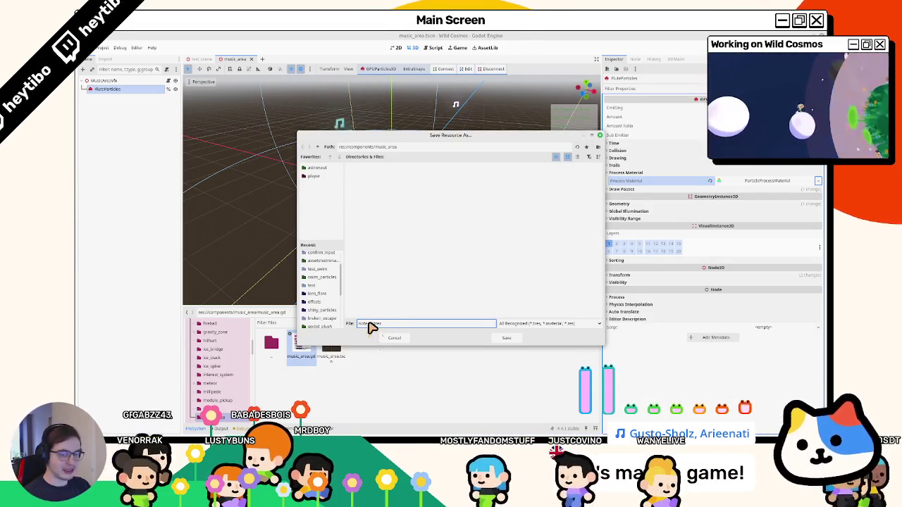
text(_process_material)
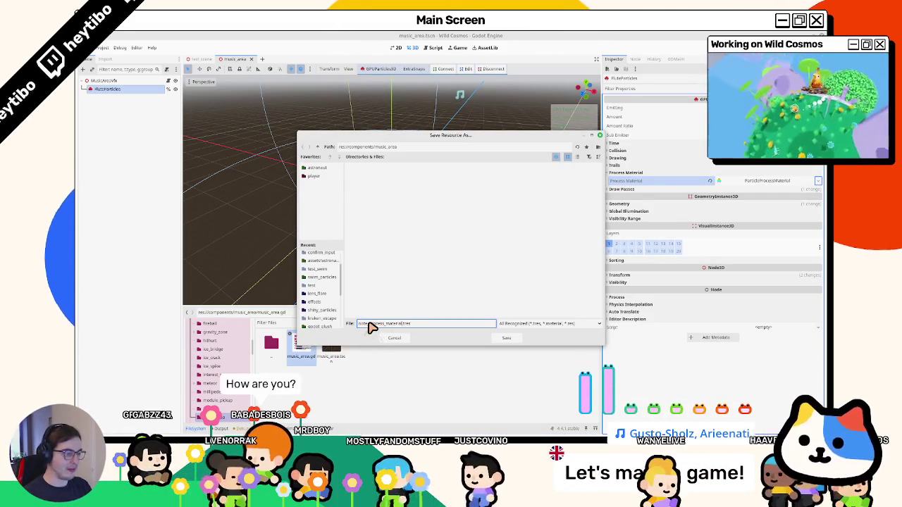
key(Return)
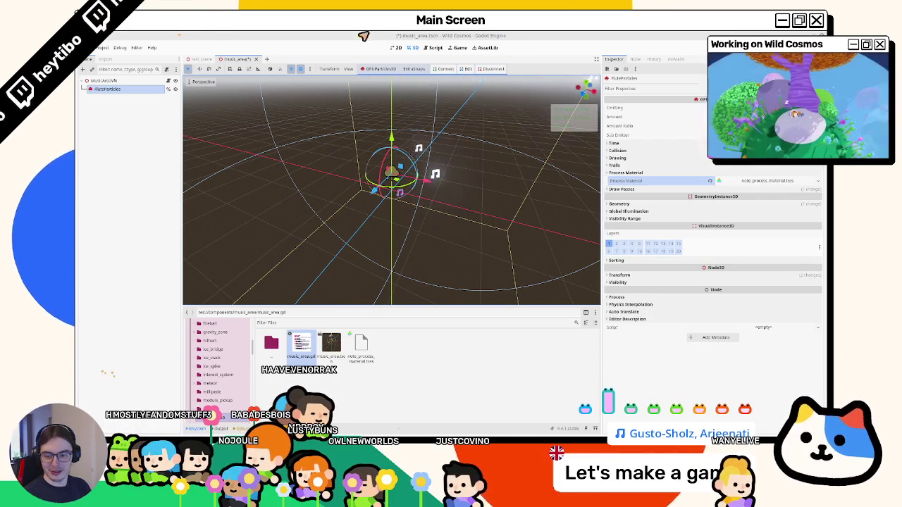
Step: Save FluteParticles' Geometry material override as note_particle_mat.tres
scroll(437, 172, up, 3)
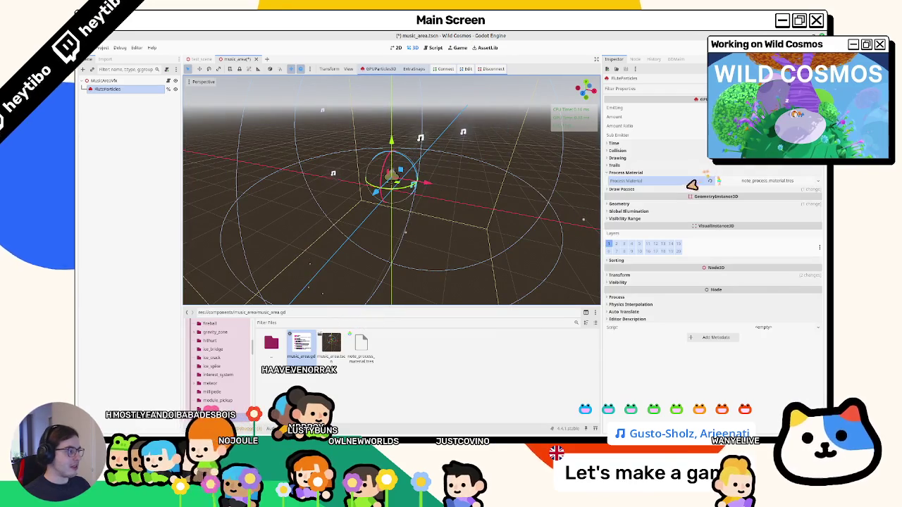
click(633, 190)
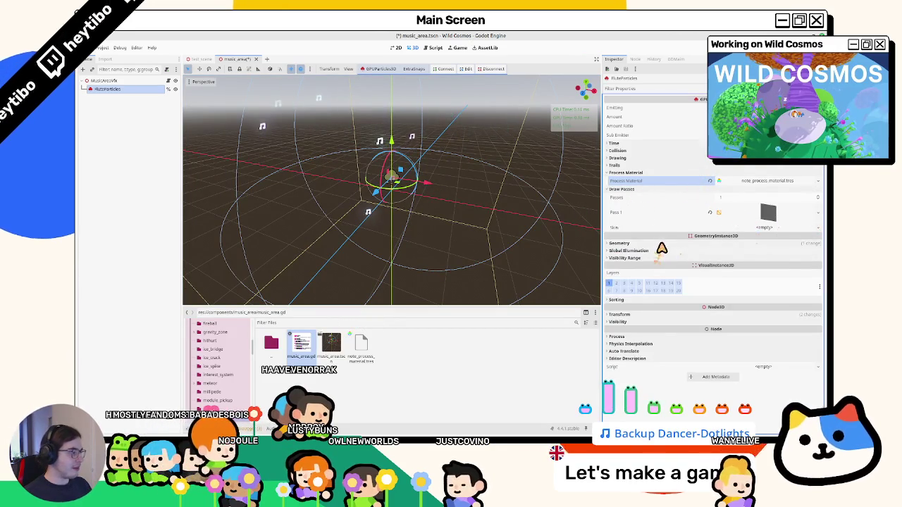
click(660, 244)
click(814, 256)
click(782, 357)
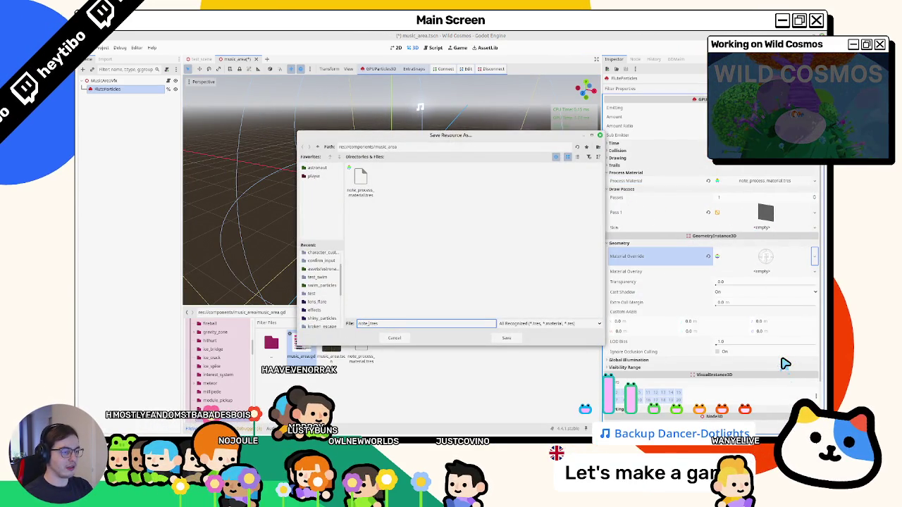
text(particle_mat)
key(Return)
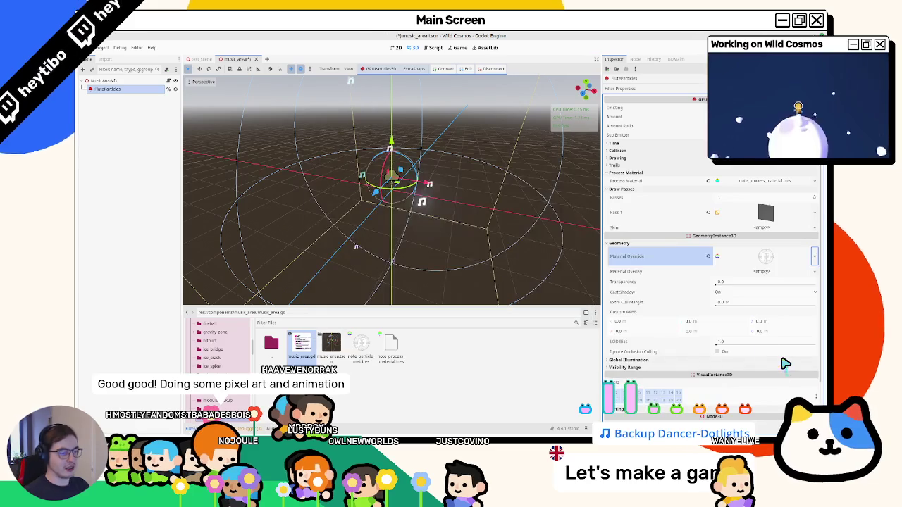
Step: Save the music_area scene and reselect the MusicAreaVfx root node
key(ctrl+s)
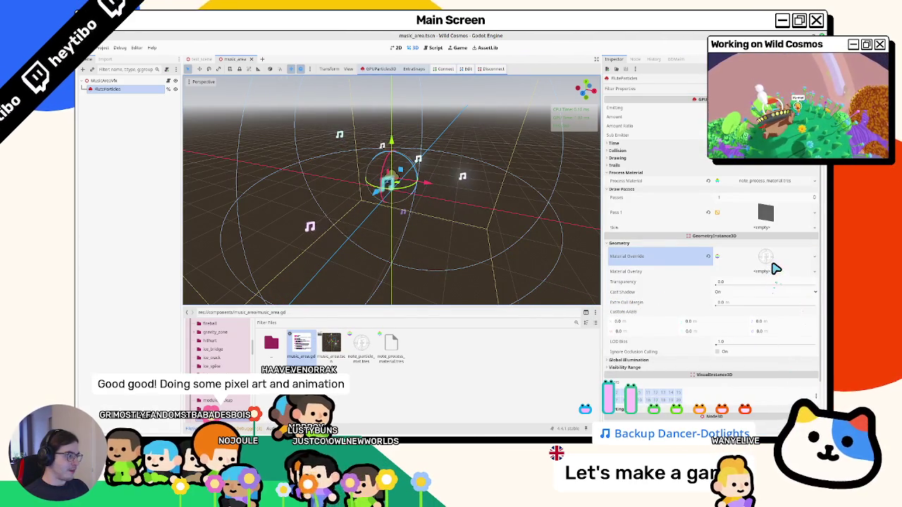
click(638, 175)
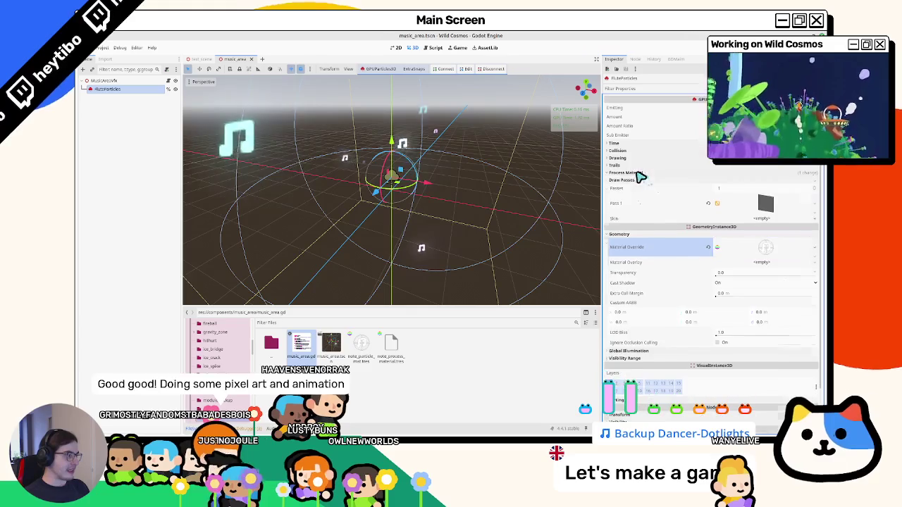
click(140, 81)
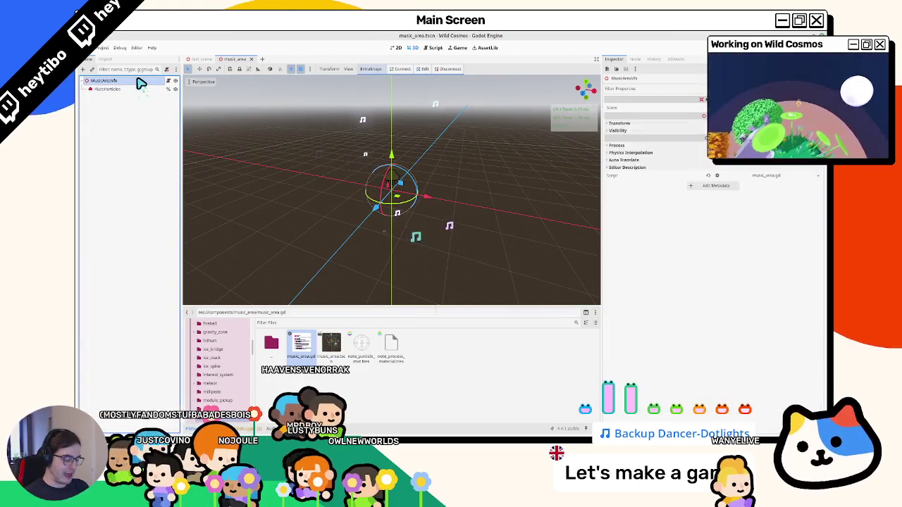
Step: Add a MeshInstance3D under MusicAreaVfx with a SphereMesh of 32 radial segments and 16 rings
key(ctrl+a)
text(meshi)
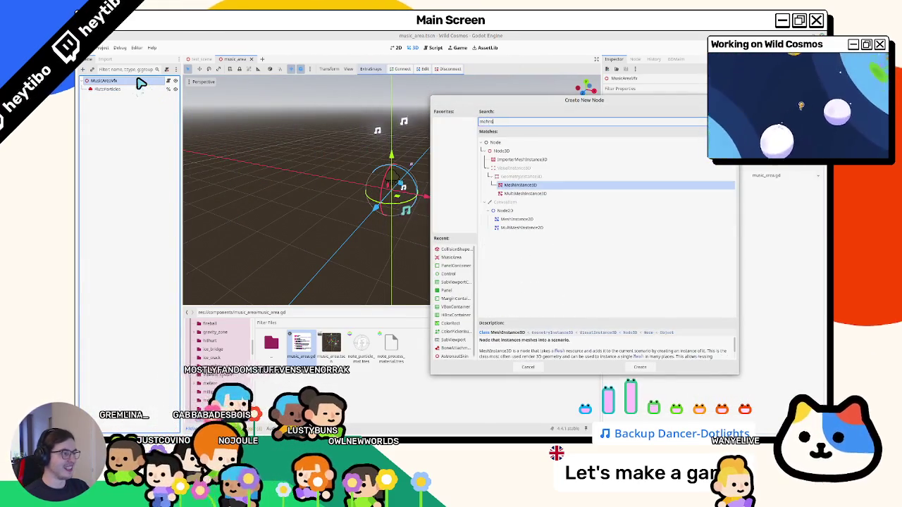
key(Return)
click(789, 107)
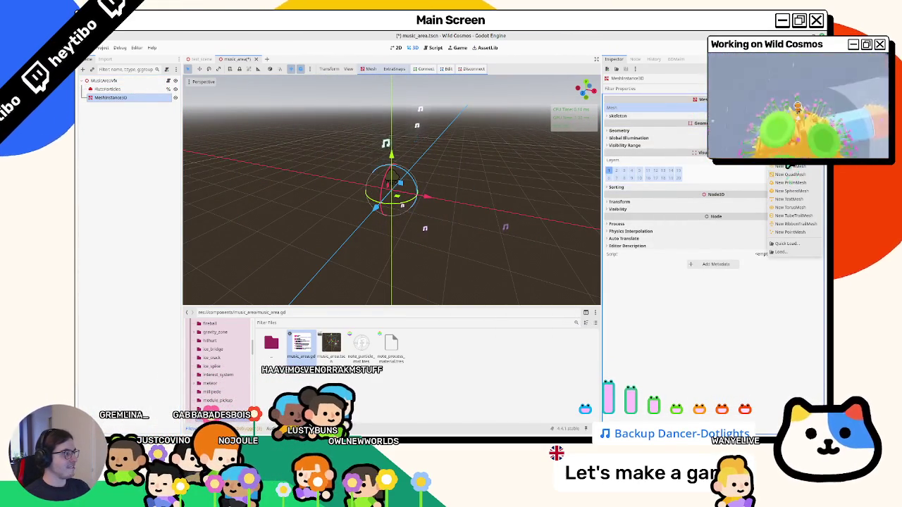
click(790, 190)
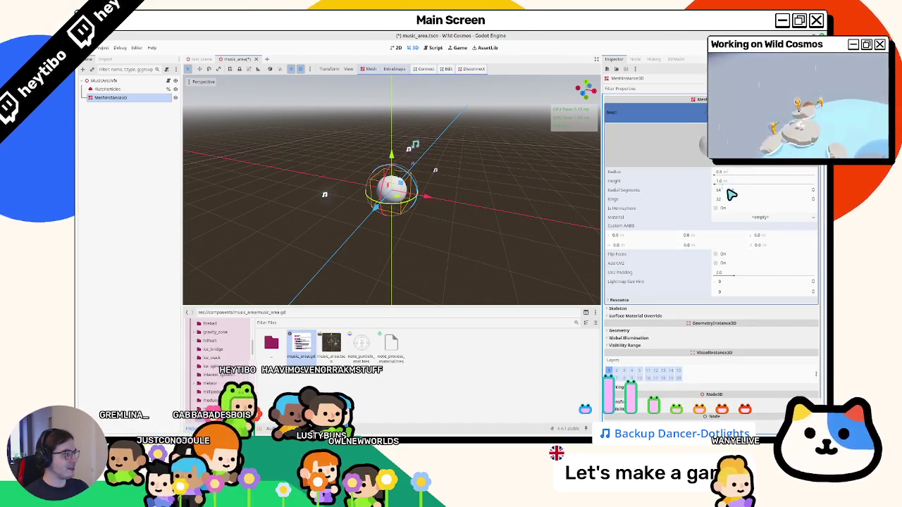
click(727, 191)
text(32)
key(Tab)
text(16)
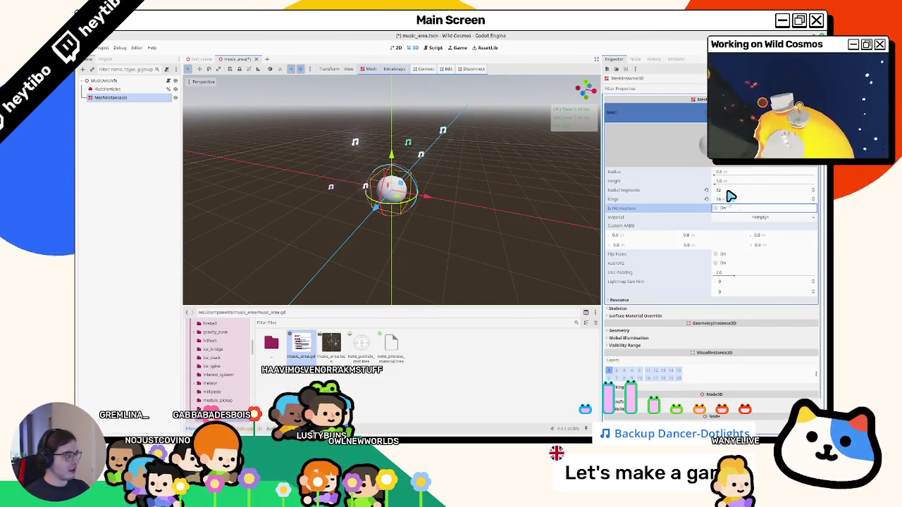
key(Return)
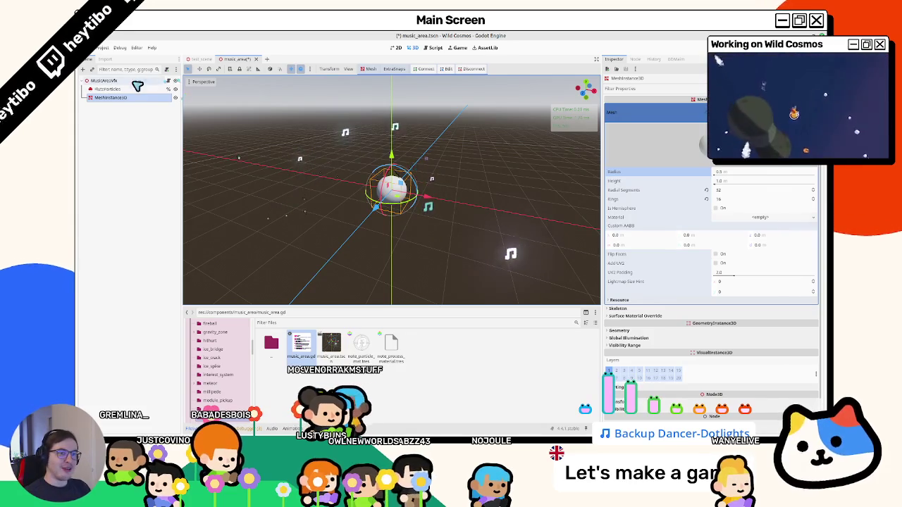
Step: Rename the new mesh node to Pulse
double_click(113, 97)
text(Pulse)
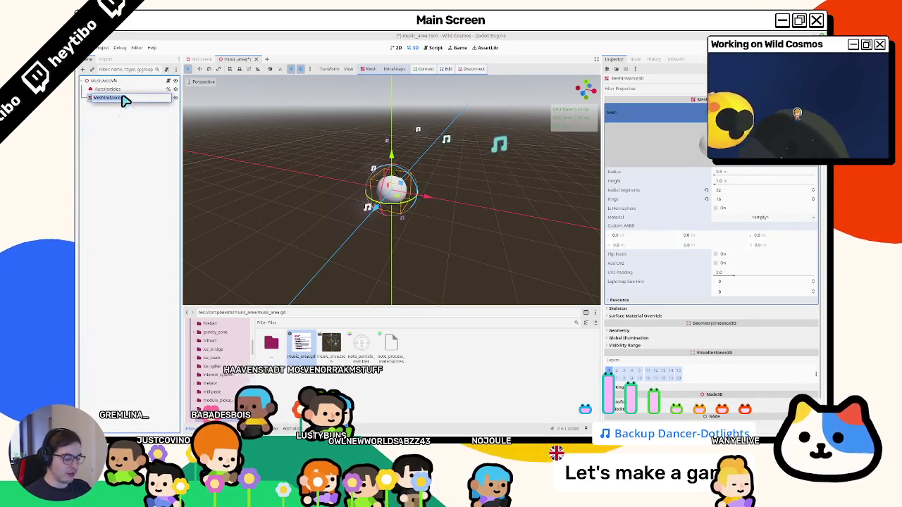
key(Return)
Step: Make Pulse accessible as a unique name and give it a new ShaderMaterial override
right_click(123, 98)
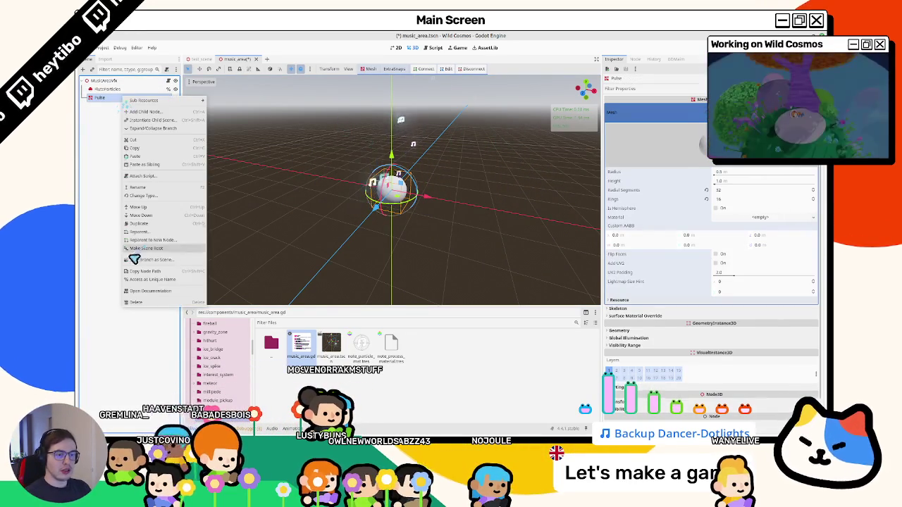
click(145, 281)
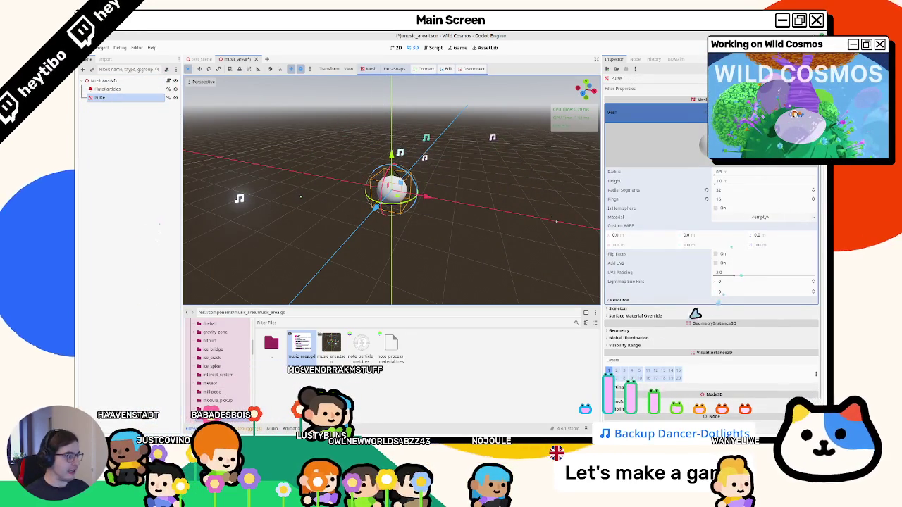
click(637, 331)
click(760, 339)
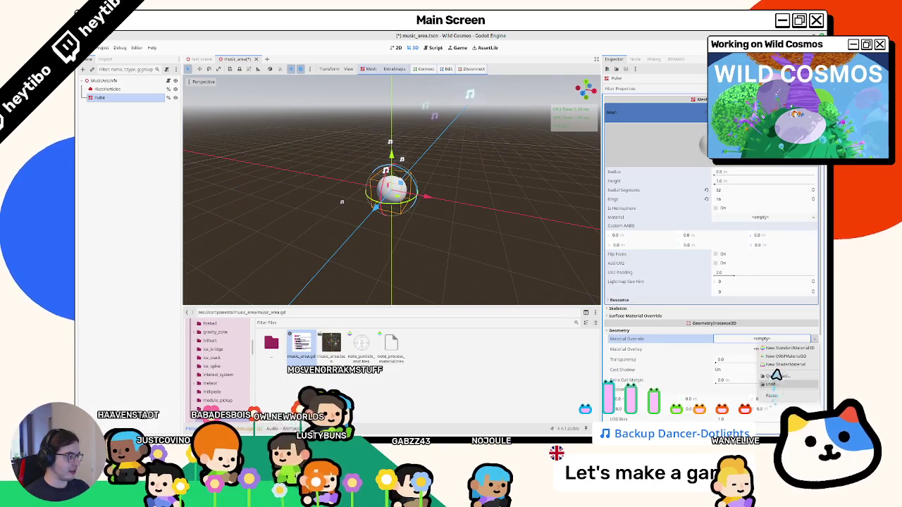
click(775, 365)
Step: Create the music_area_pulse.gdshader shader for the new material
click(763, 346)
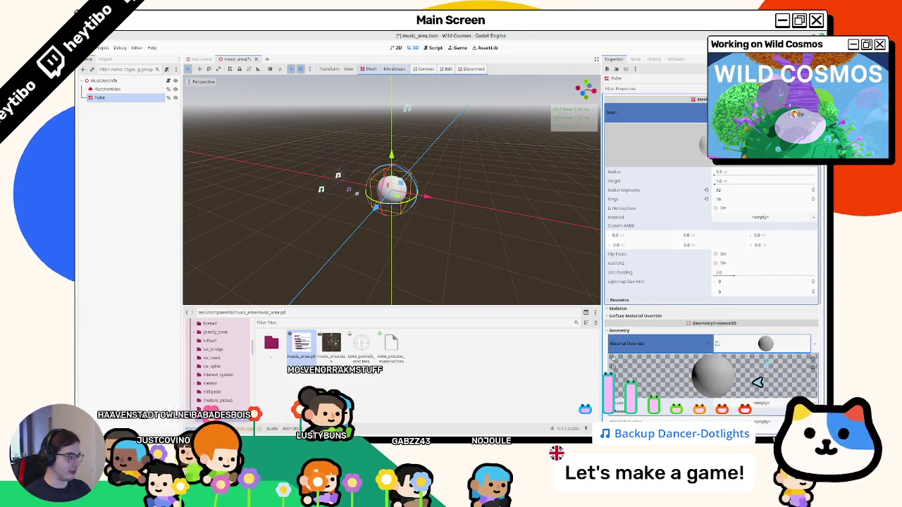
click(761, 403)
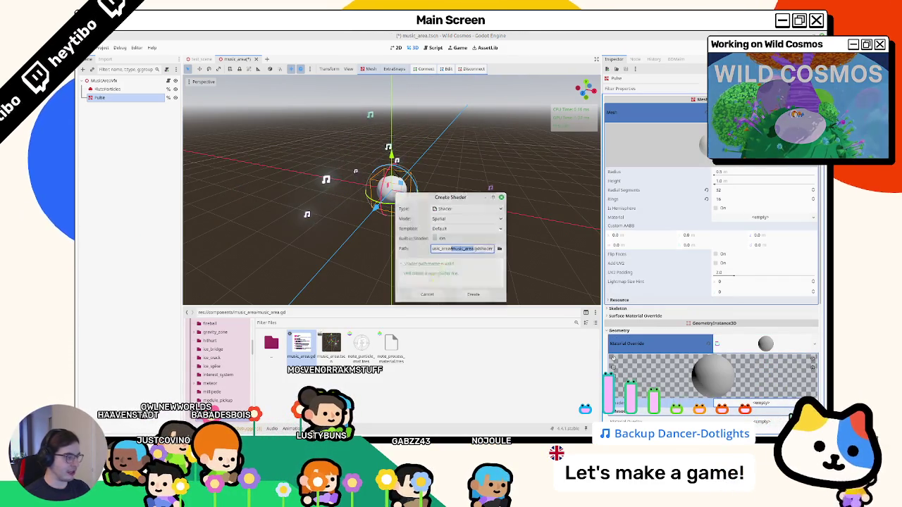
text(music_area_puls)
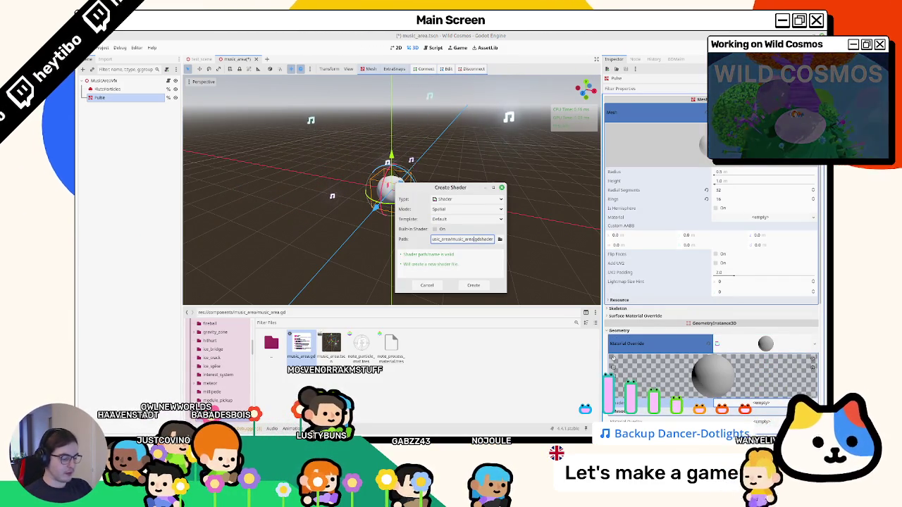
key(Return)
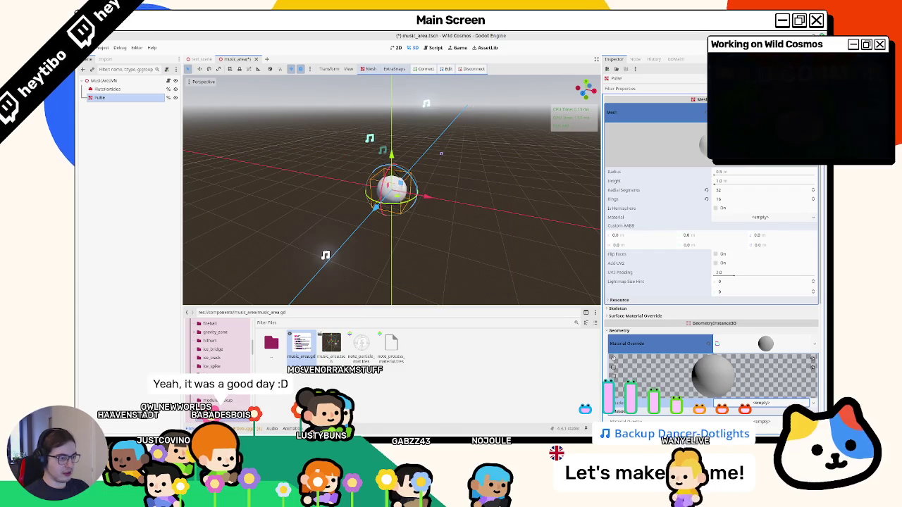
Step: Replace the vertex placeholder with VERTEX += NORMAL * fract(TIME * 0.4);
double_click(365, 352)
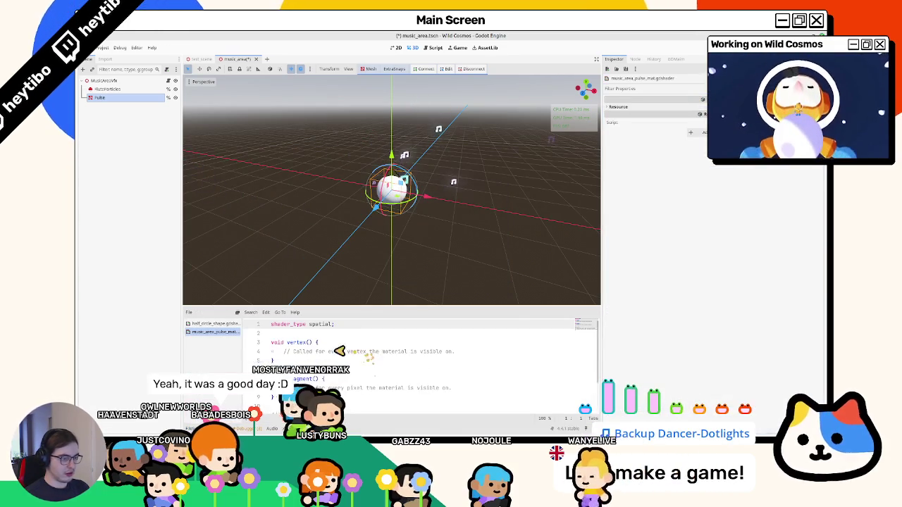
key(shift+Home)
key(BackSpace)
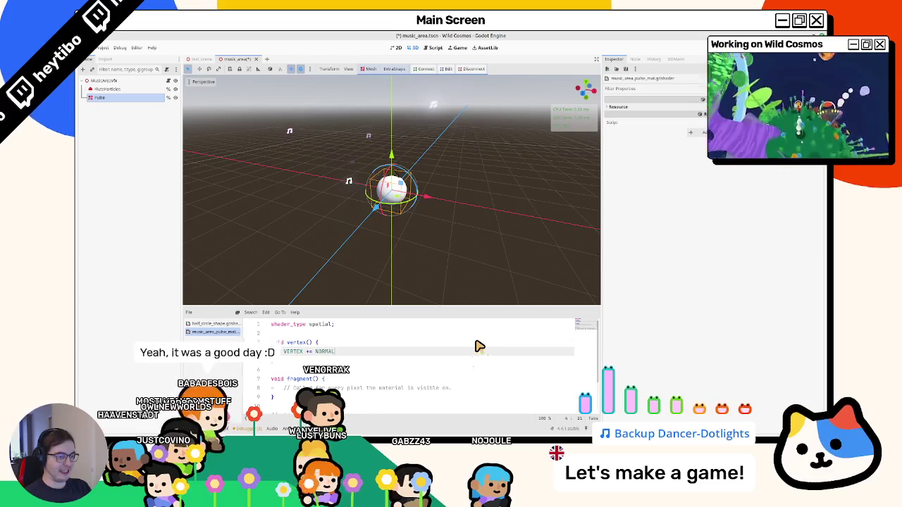
text(;)
key(ctrl+s)
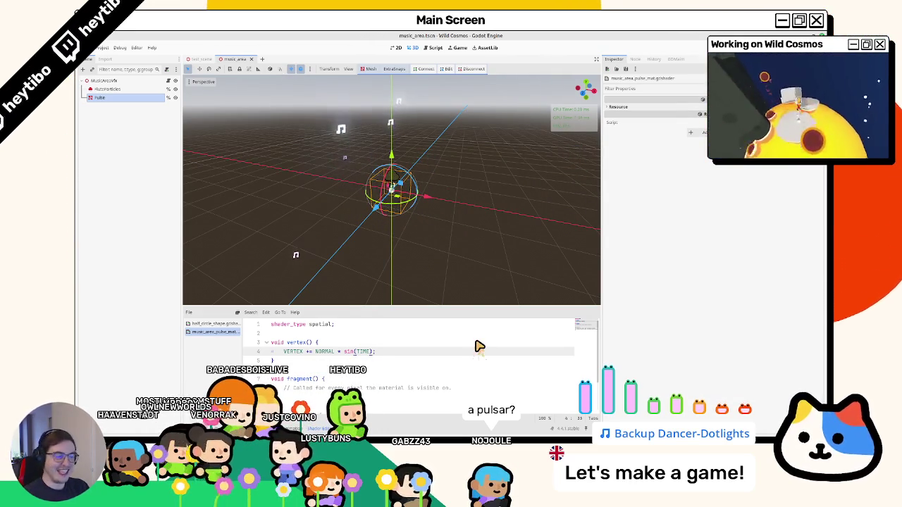
text(fract)
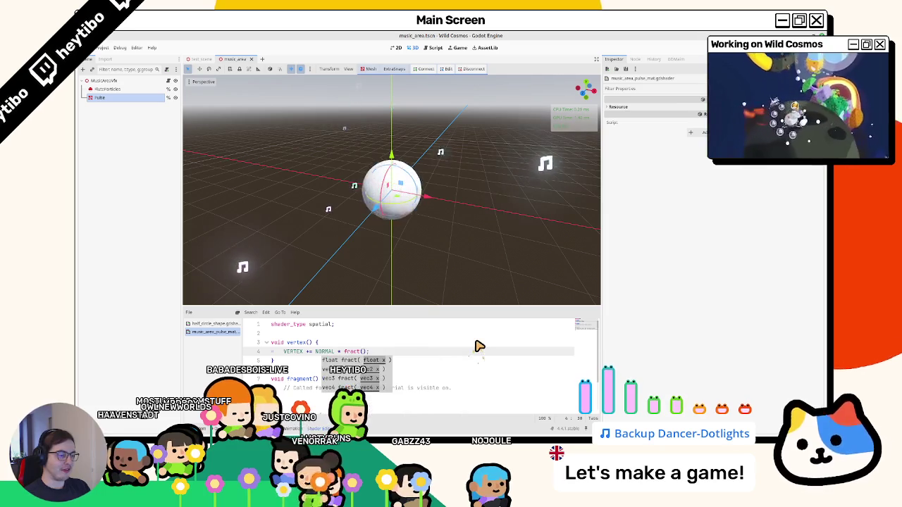
key(Return)
text(time)
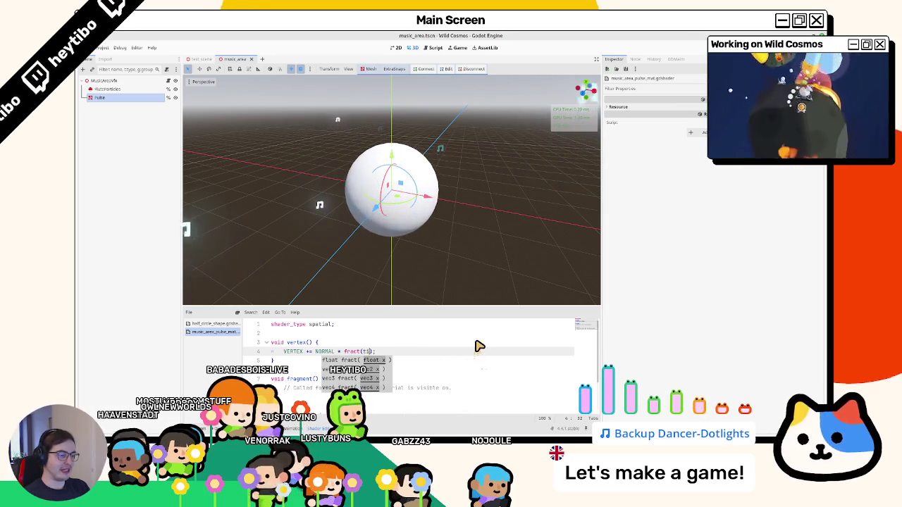
key(Return)
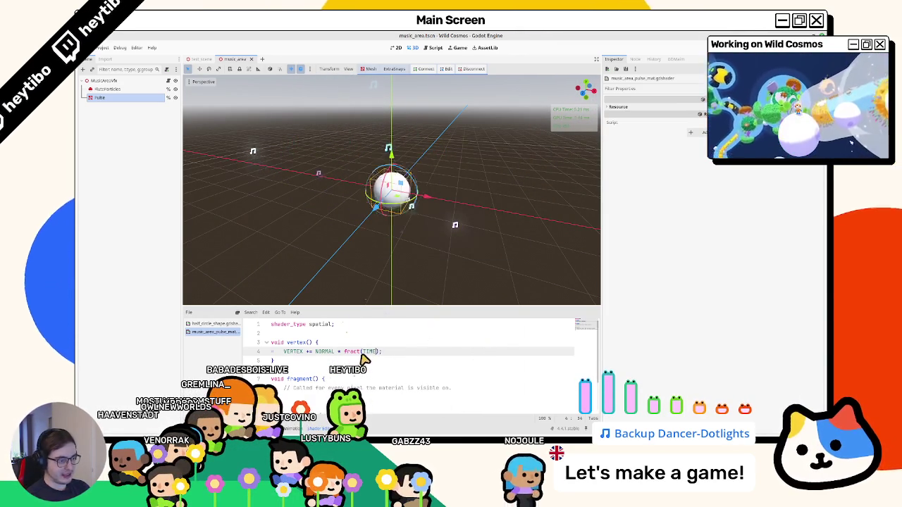
text(* 0.4)
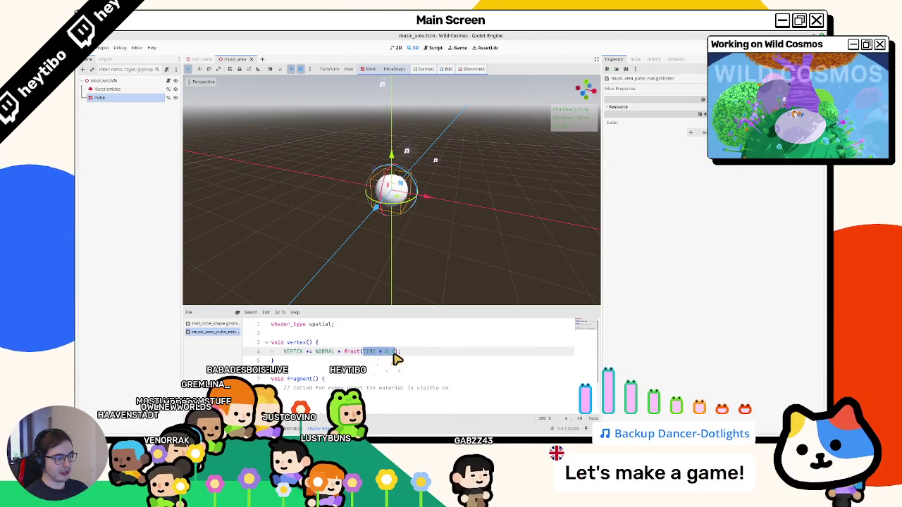
Step: Try replacing the fract term with abs(sin(TIME * 0.4)) in the vertex offset
drag(345, 352, 407, 356)
text(abs(sin(TIME * 0.4)
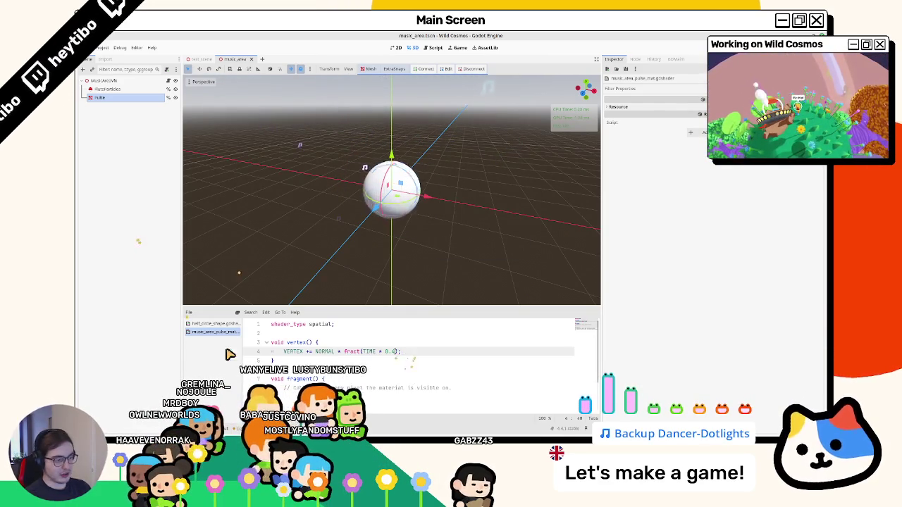
scroll(352, 356, down, 2)
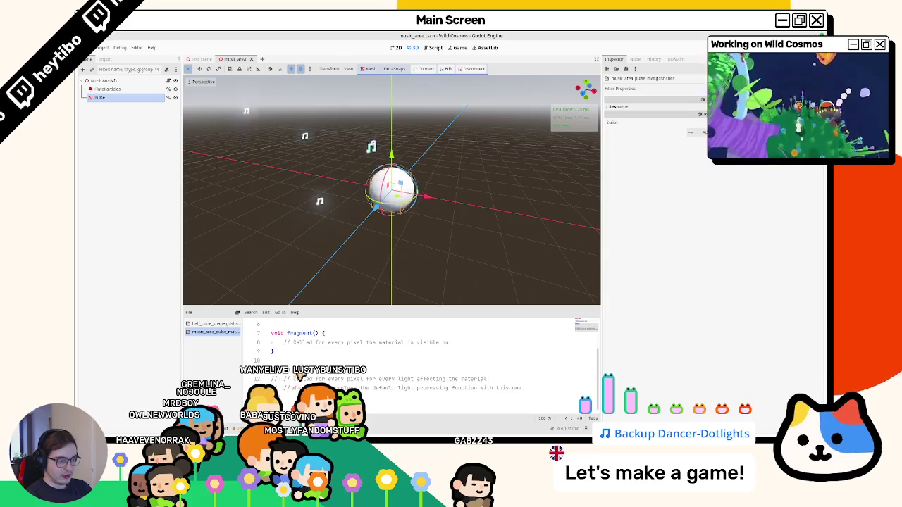
scroll(310, 376, up, 2)
Step: Add render_mode unshaded, cull_back; under the shader_type line
click(421, 336)
text(render_mode uns)
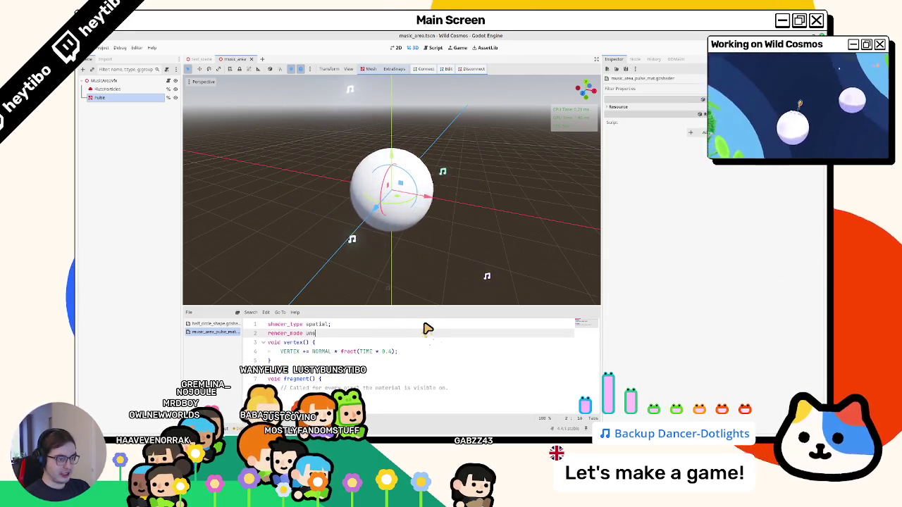
text(haded;)
key(Return)
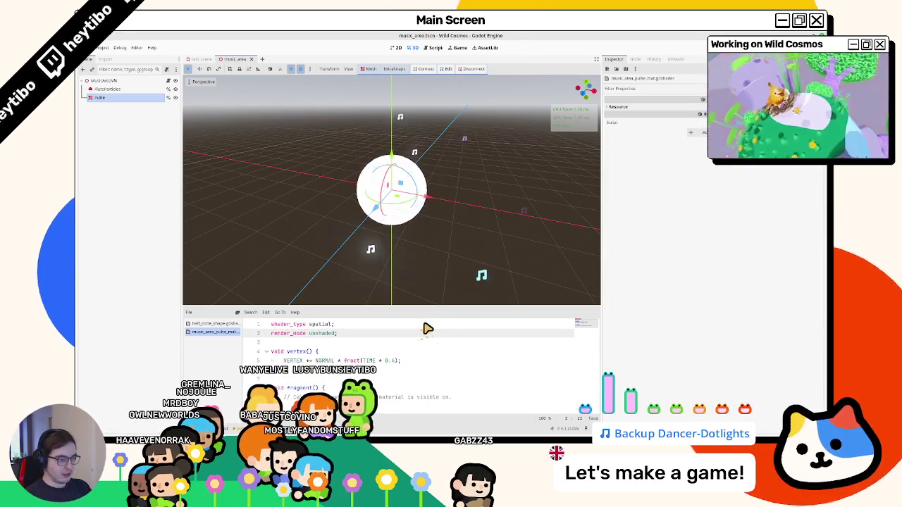
text(, cull)
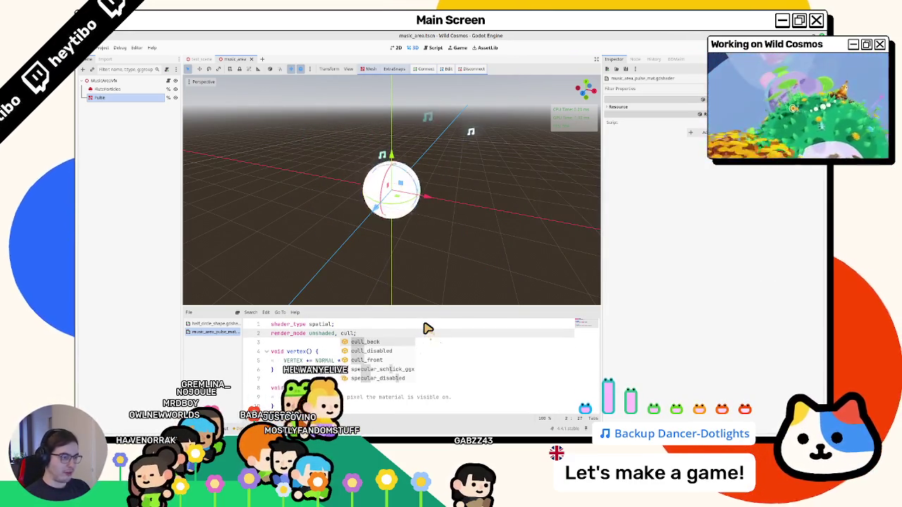
key(Return)
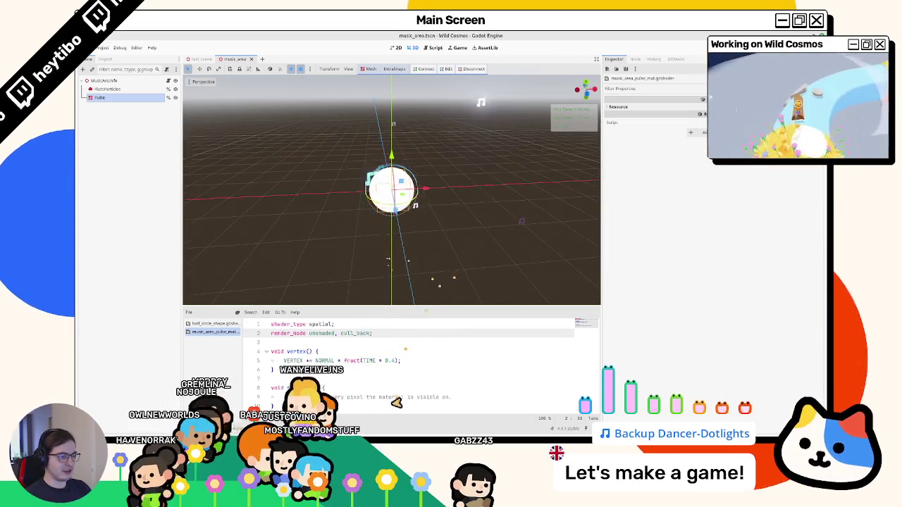
Step: Include the shared fresnel.gdshaderinc file above the vertex function
key(Down)
key(Return)
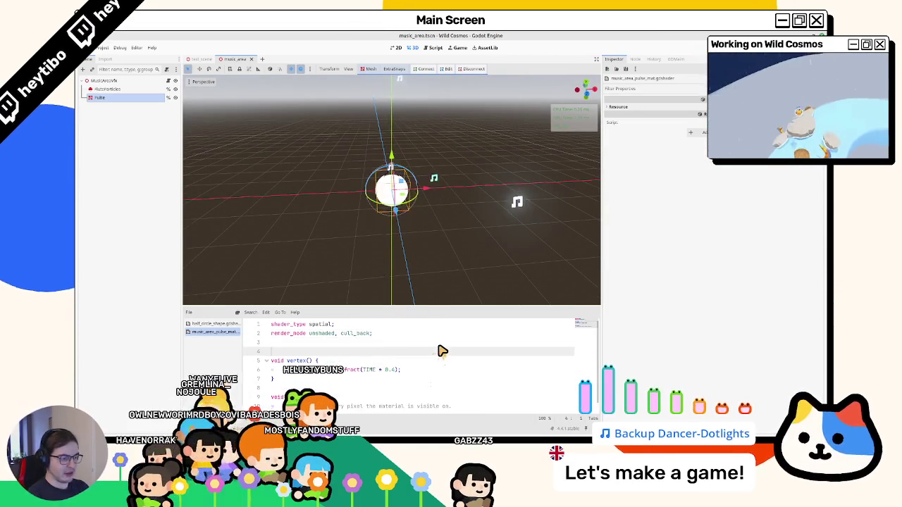
key(Return)
key(Up)
text(#)
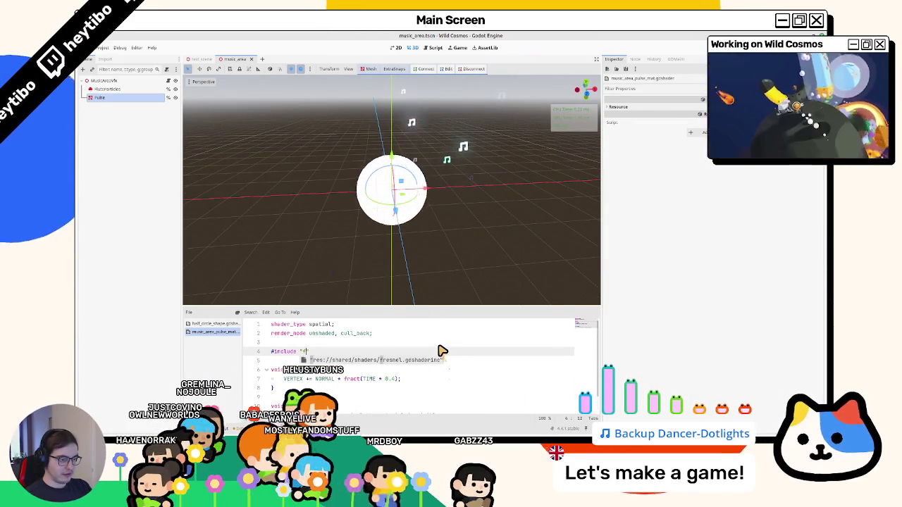
key(Return)
Step: Set ALPHA = fresnel(5.0, NORMAL, VIEW) in fragment() and check the translucent sphere
scroll(440, 387, down, 1)
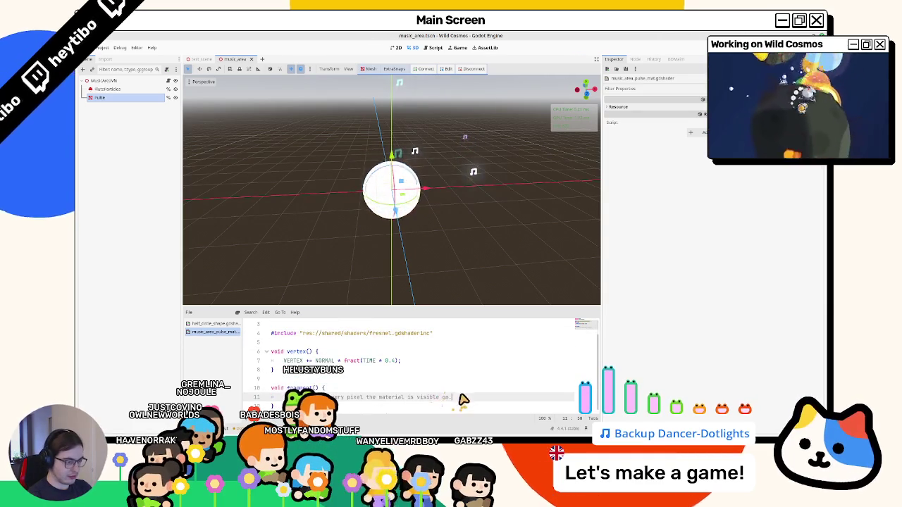
click(463, 396)
key(shift+Home)
key(BackSpace)
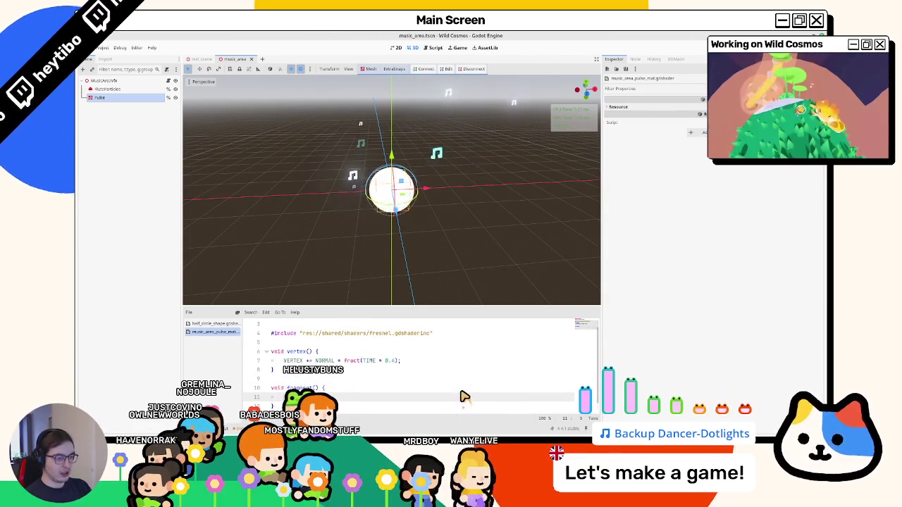
text(ALPHA = fresnel(1.6)
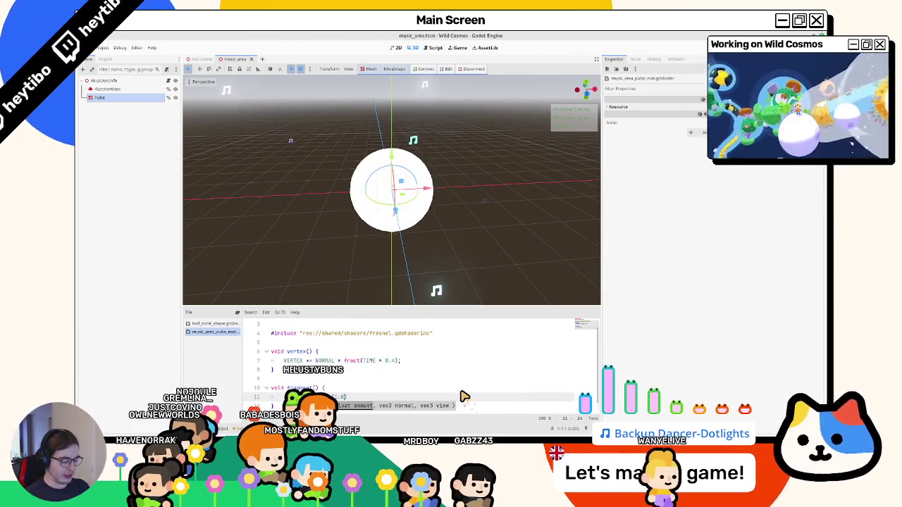
text(5.0, NORMAL,)
key(ctrl+space)
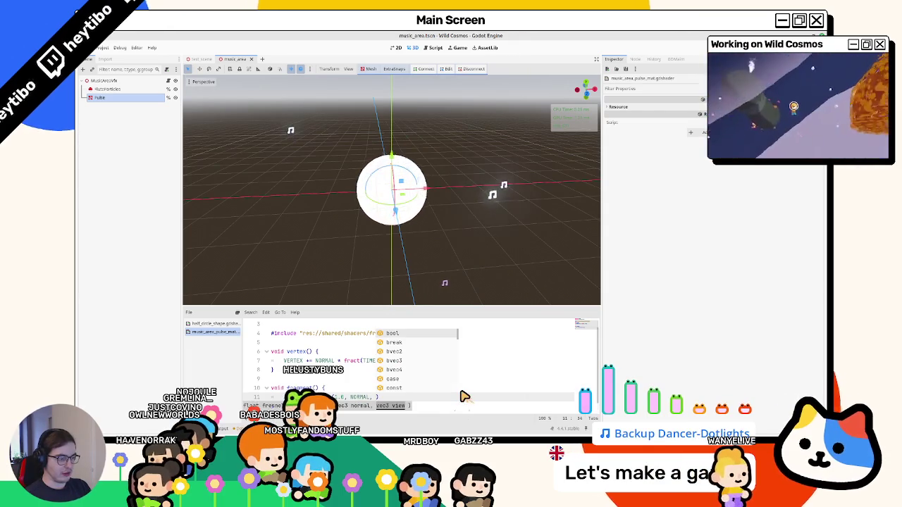
text(VIE)
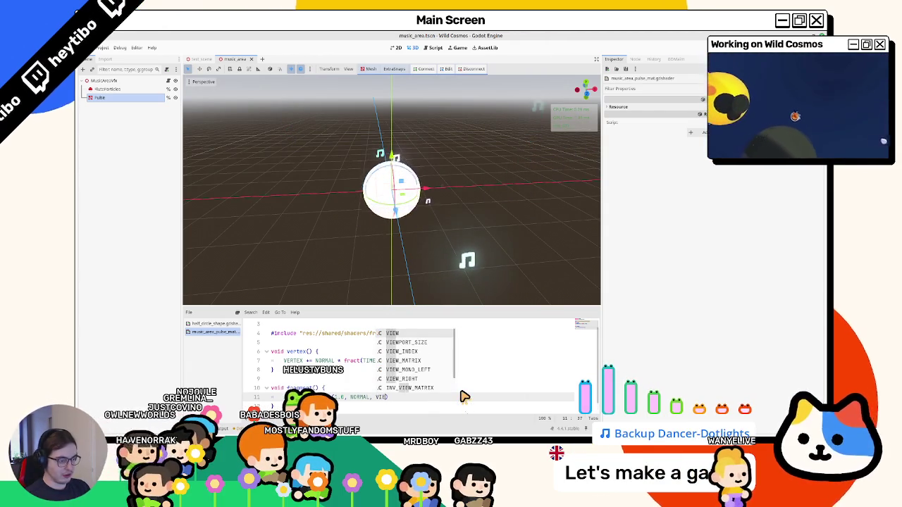
key(Return)
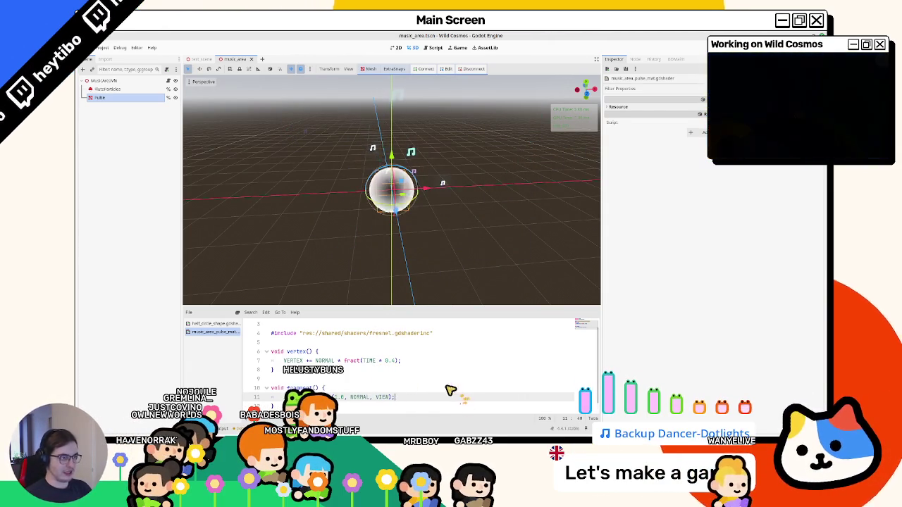
drag(404, 261, 367, 274)
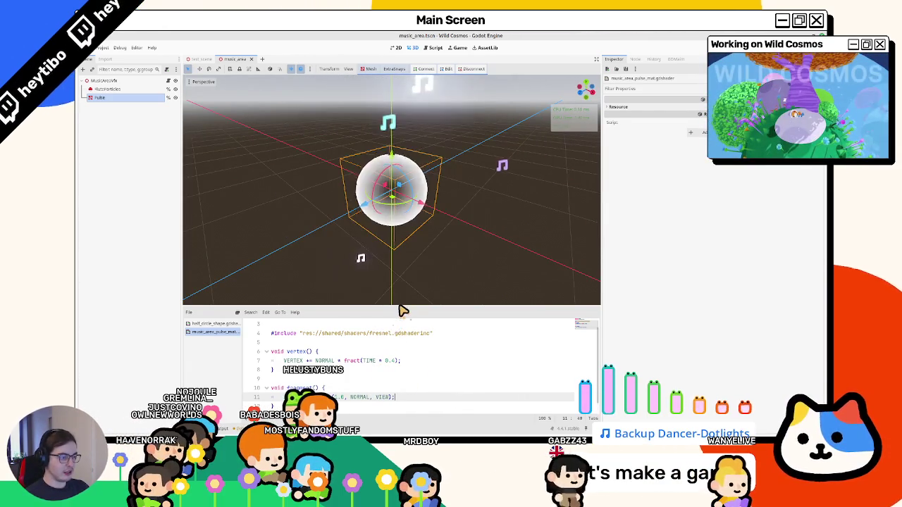
drag(403, 310, 402, 257)
Step: Raise the Pulse sphere mesh to 64 radial segments and 32 rings
click(99, 97)
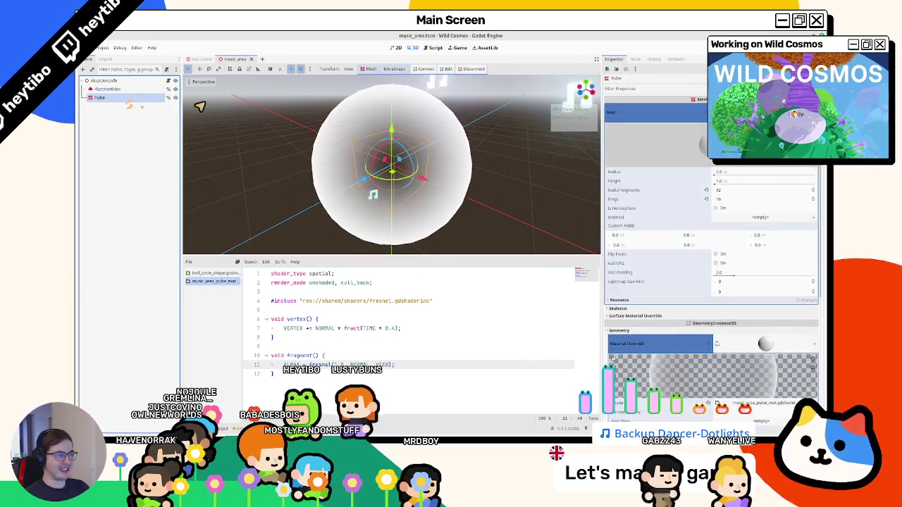
click(706, 190)
click(706, 198)
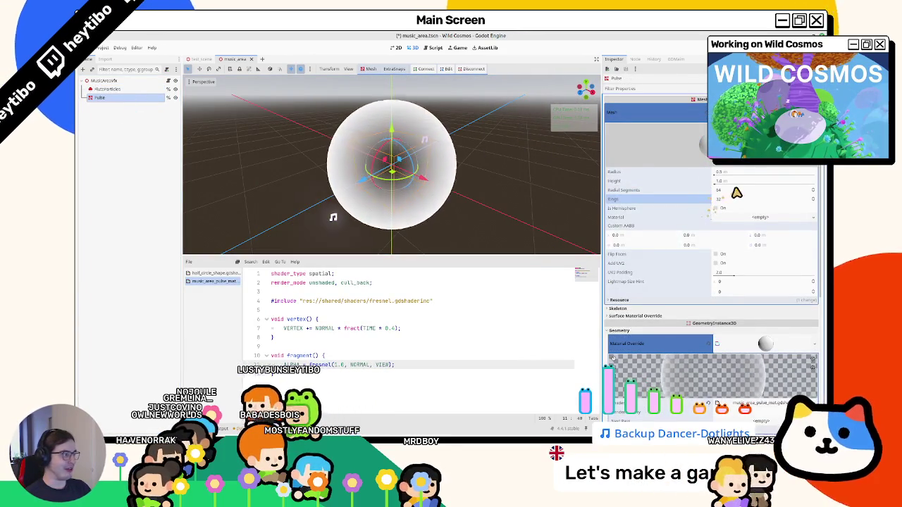
click(736, 191)
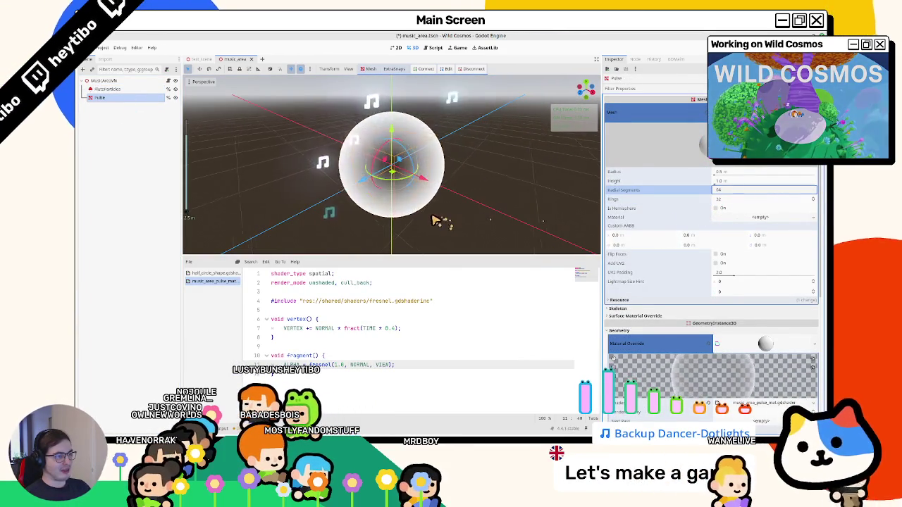
mouse_move(437, 220)
mouse_down()
mouse_move(493, 224)
mouse_move(429, 271)
mouse_move(402, 316)
mouse_up()
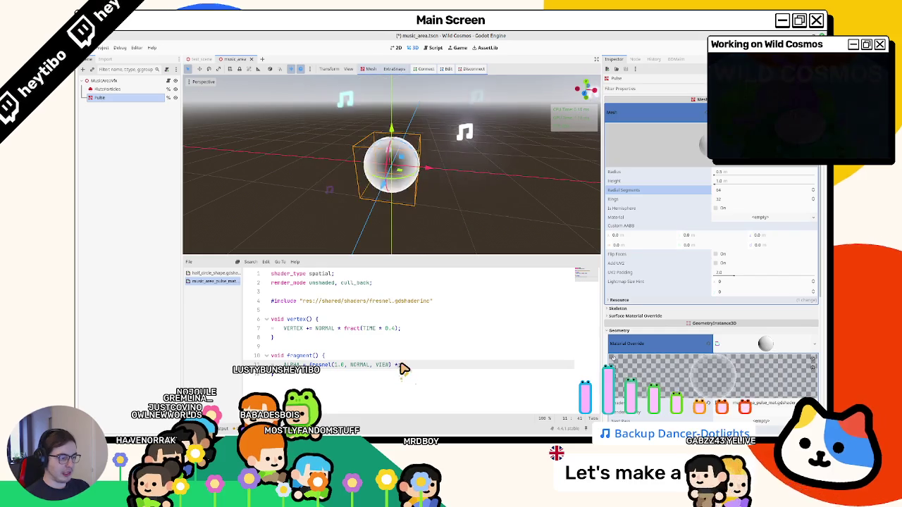
Step: Multiply the fresnel ALPHA by fract(TIME * 0.4) and save to preview it
text( f)
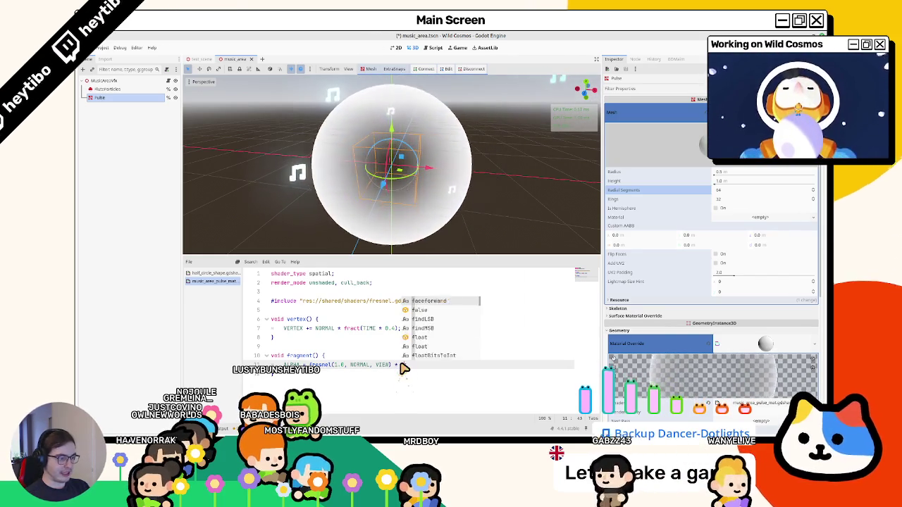
text(ract(TIM)
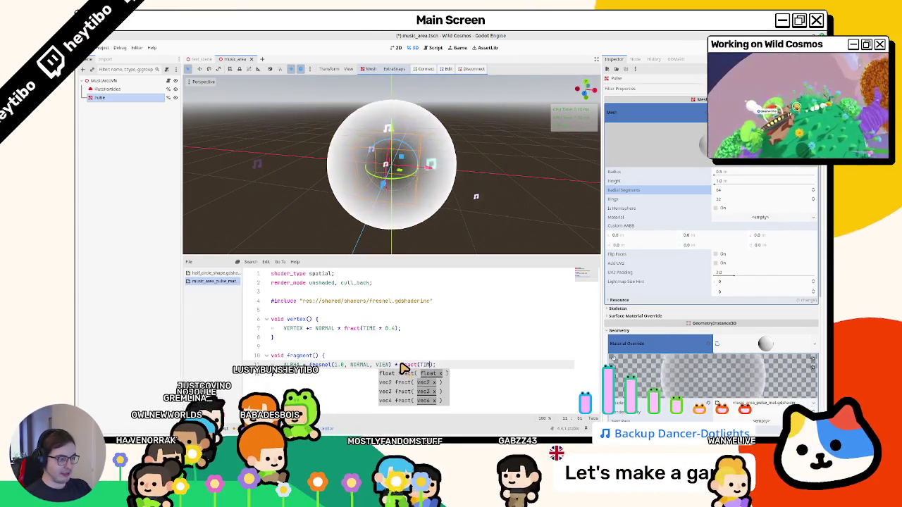
text(E * 0.4)
key(ctrl+s)
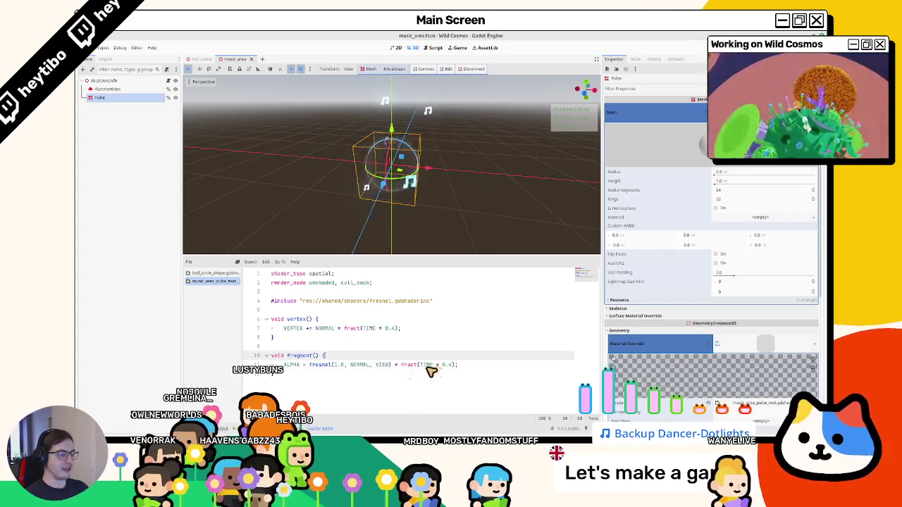
double_click(426, 365)
click(412, 368)
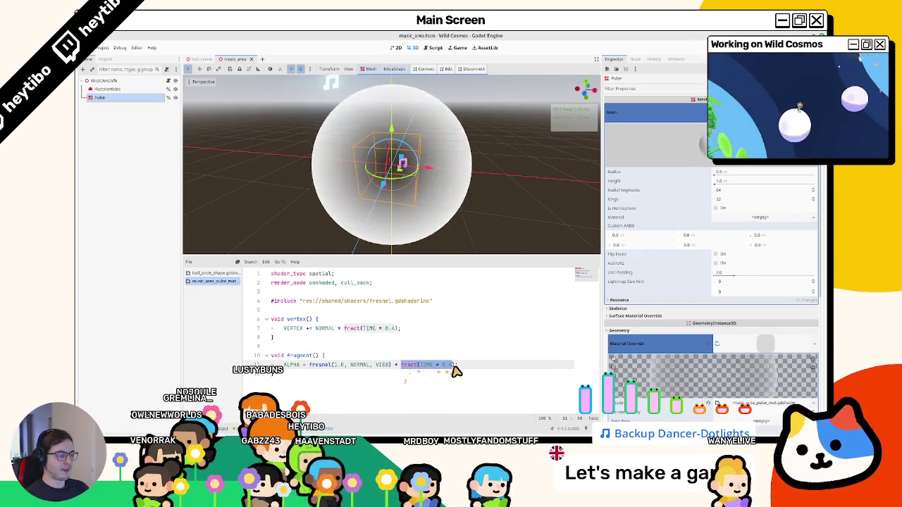
text(()
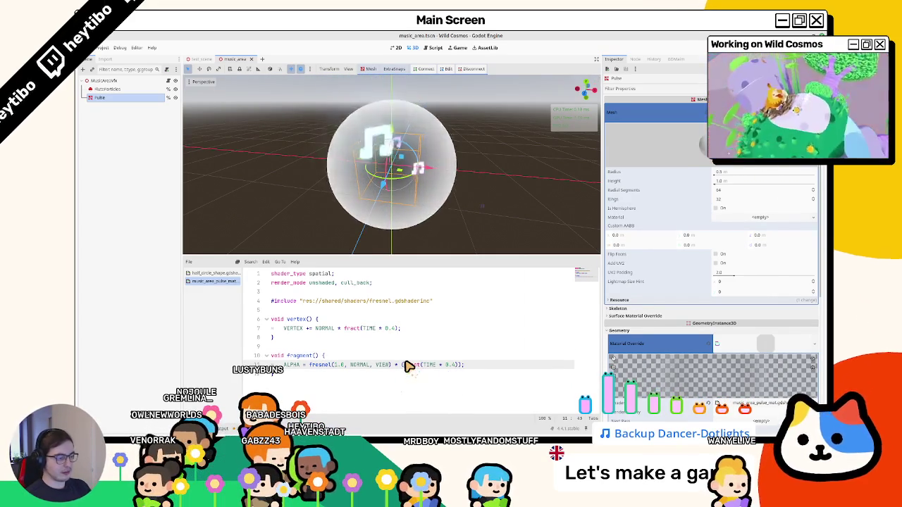
text(1.0-)
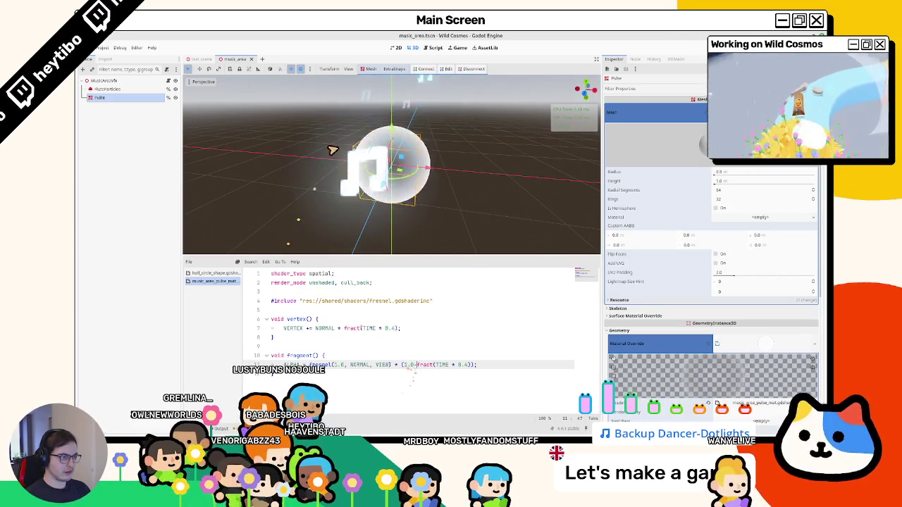
drag(333, 150, 407, 188)
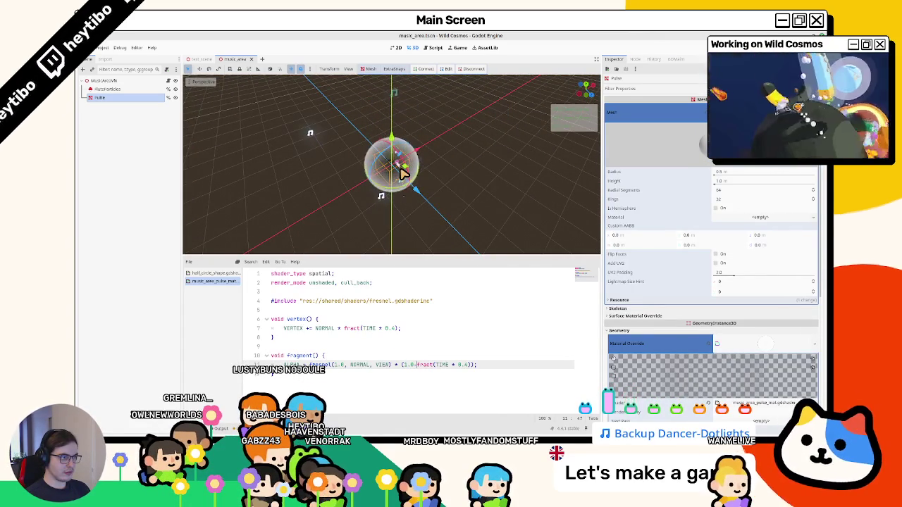
scroll(402, 172, up, 2)
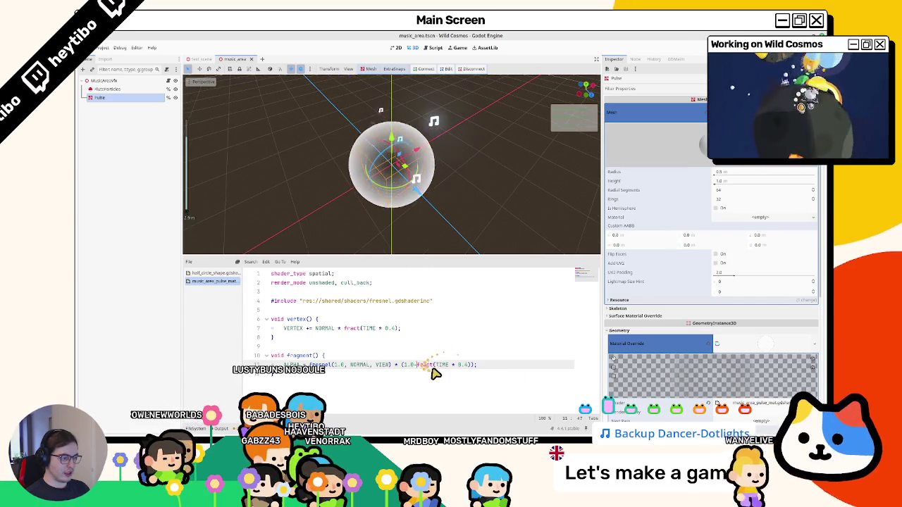
Step: Start swapping fract for sin in the ALPHA line's time factor
double_click(448, 364)
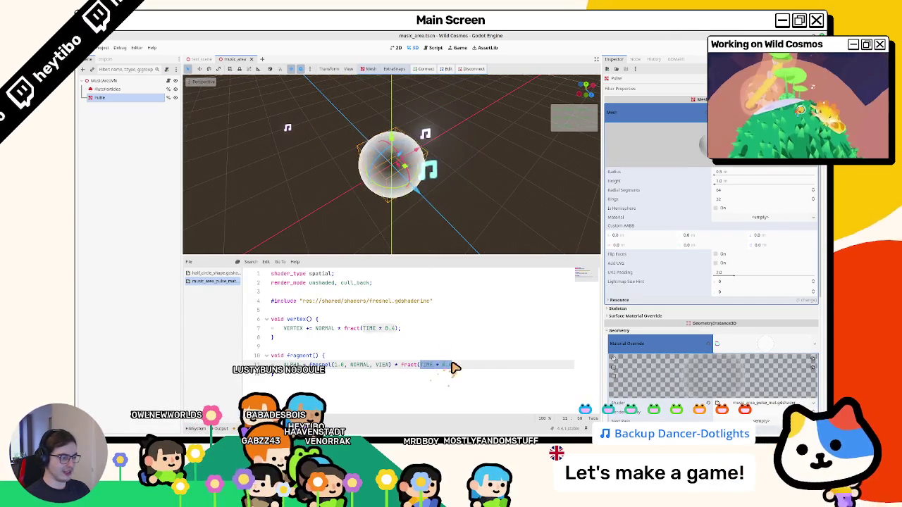
double_click(408, 365)
text(sin)
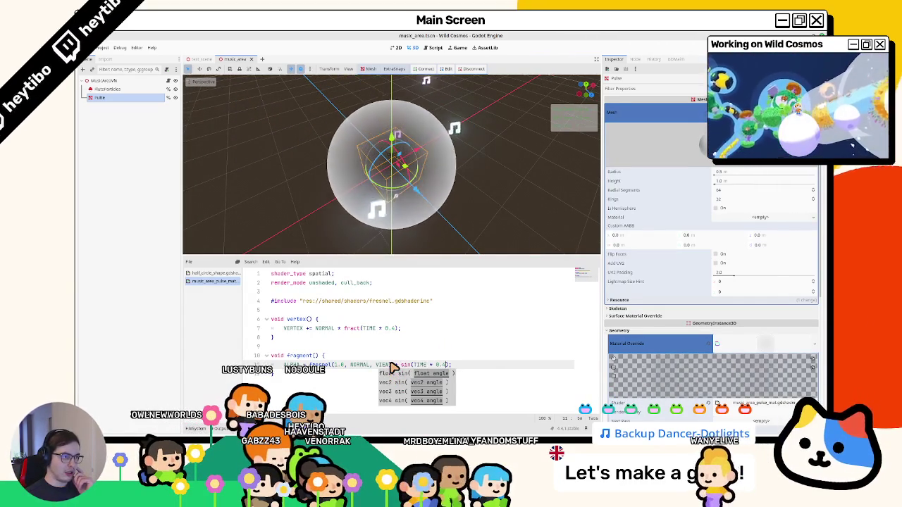
key(Delete)
key(Delete)
key(Delete)
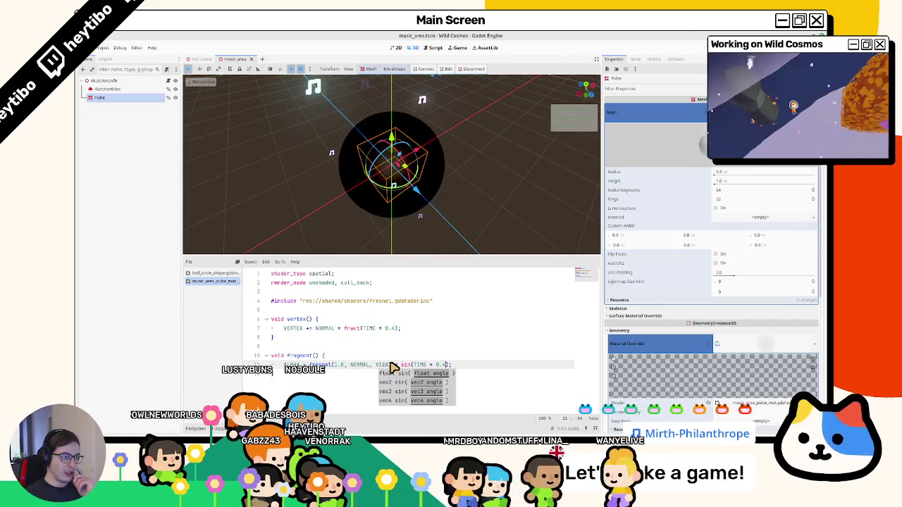
Step: Undo the sin edit and declare float wave = (1.0 + sin(TIME)) / 2.0; above VERTEX
key(ctrl+z)
key(ctrl+z)
key(ctrl+z)
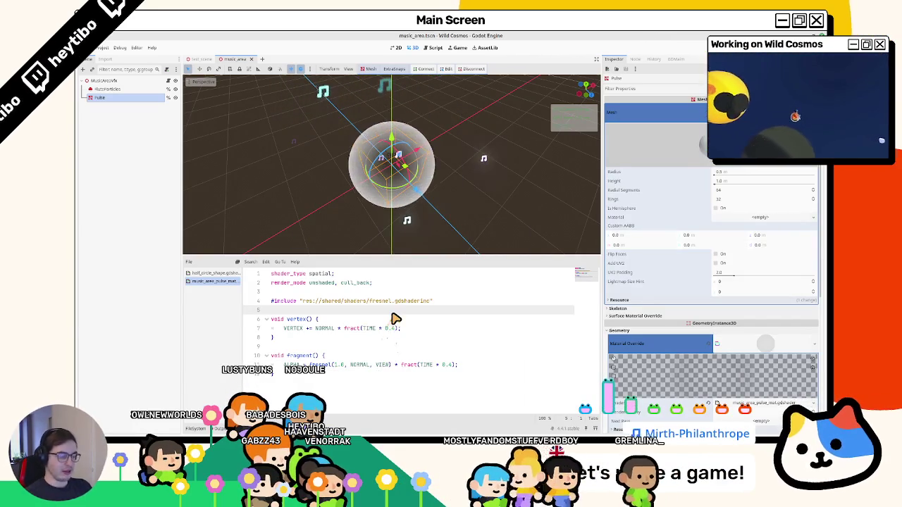
key(ctrl+shift+Return)
text(f)
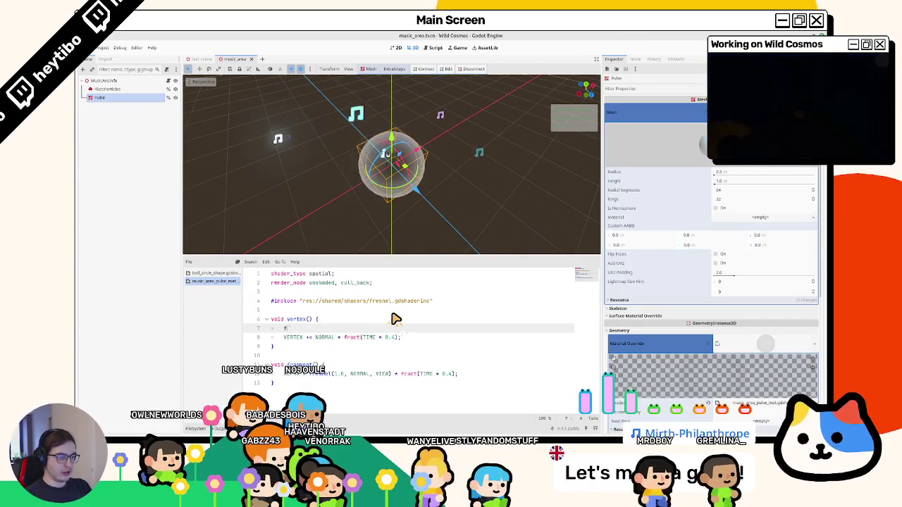
text(loat)
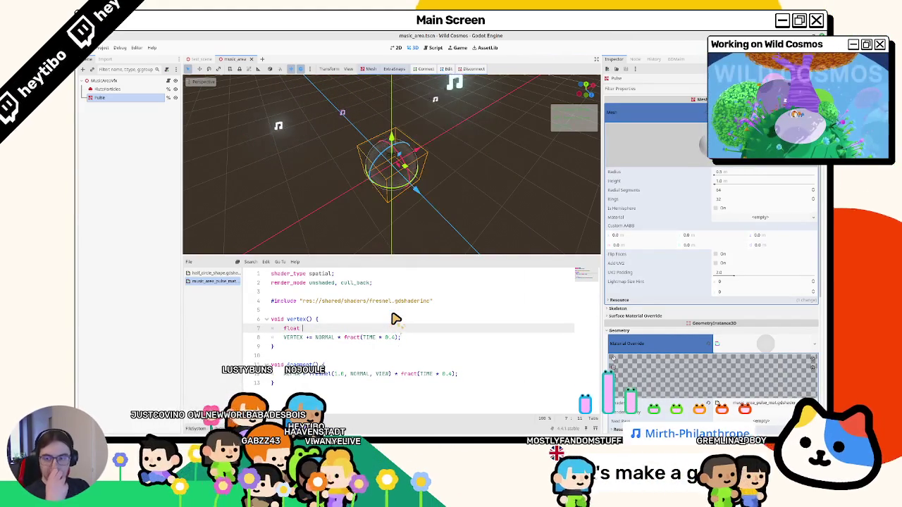
text( wave )
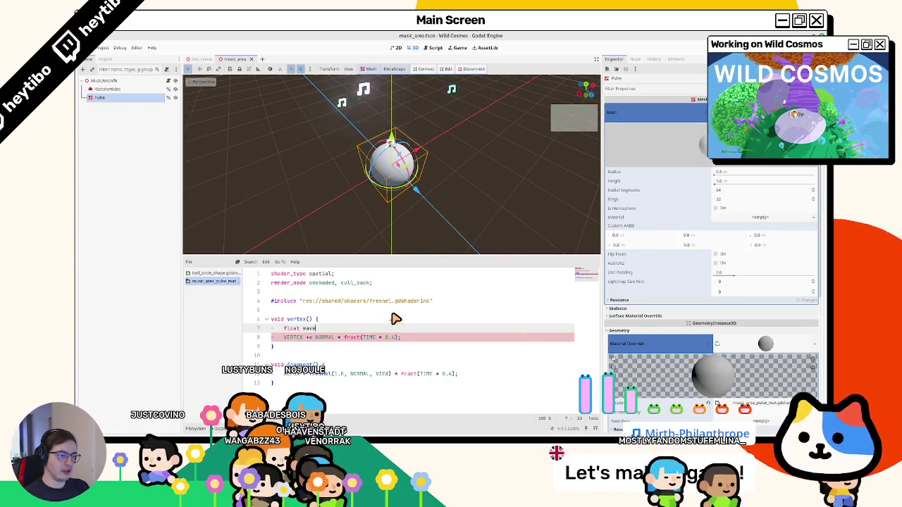
text(= 1.0 + )
text(sin(TIME))
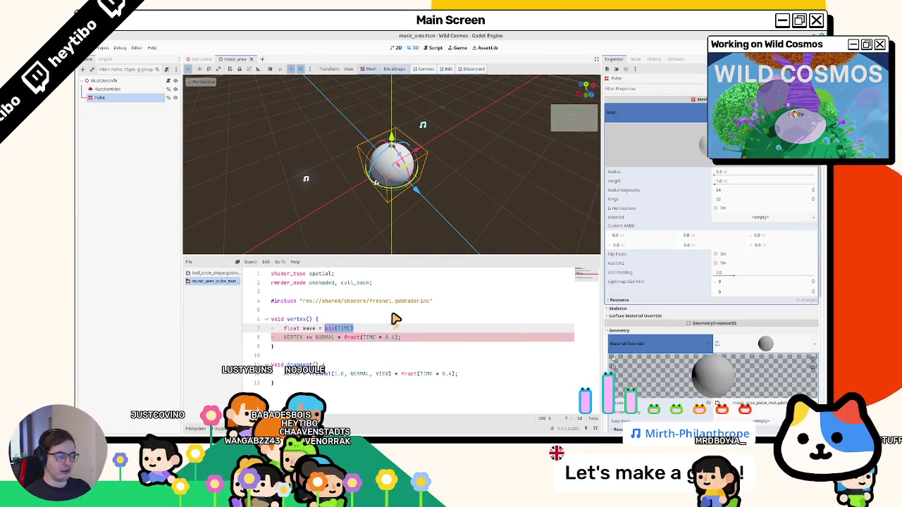
text( / 2.0;)
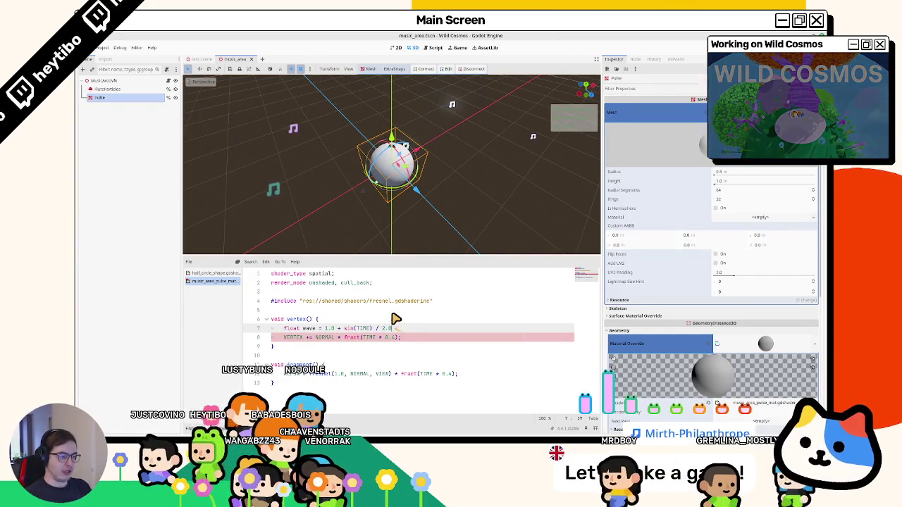
key(Left)
key(Left)
key(Left)
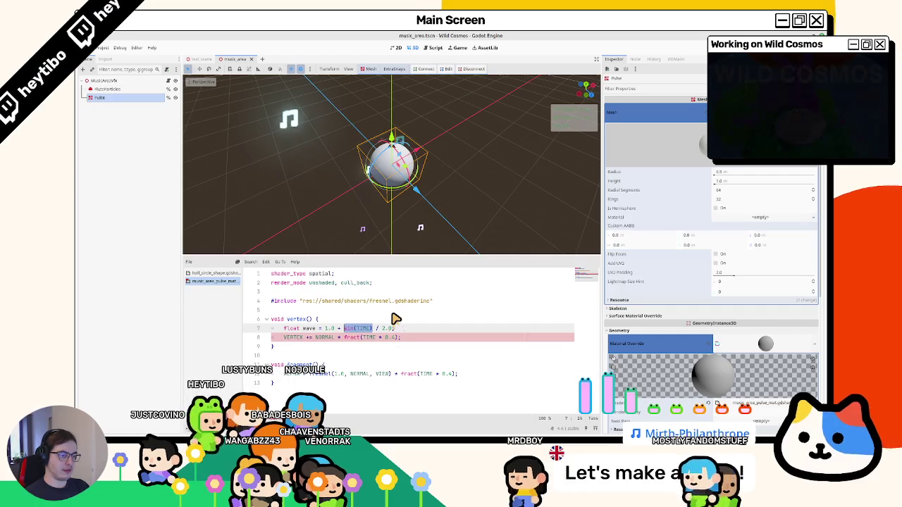
text())
click(324, 328)
text(()
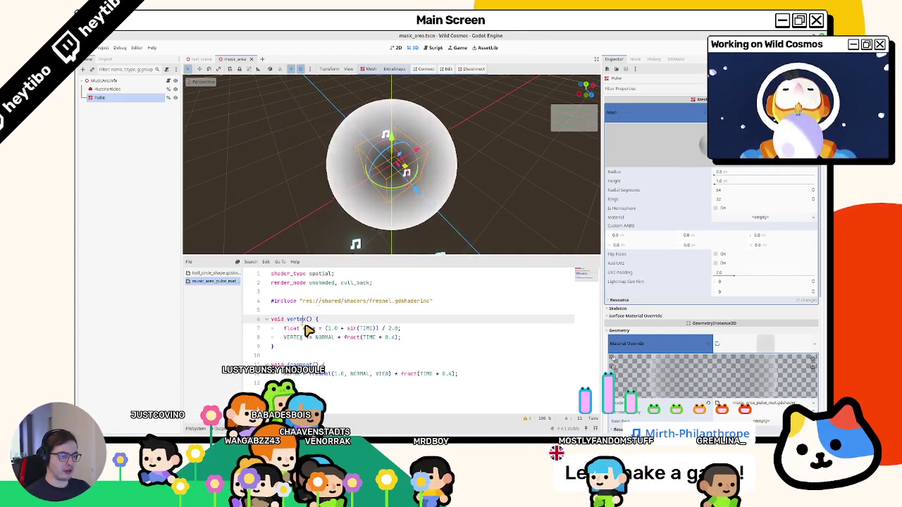
Step: Replace fract(TIME * 0.4) in the VERTEX line with wave
double_click(295, 328)
key(ctrl+c)
drag(344, 337, 397, 338)
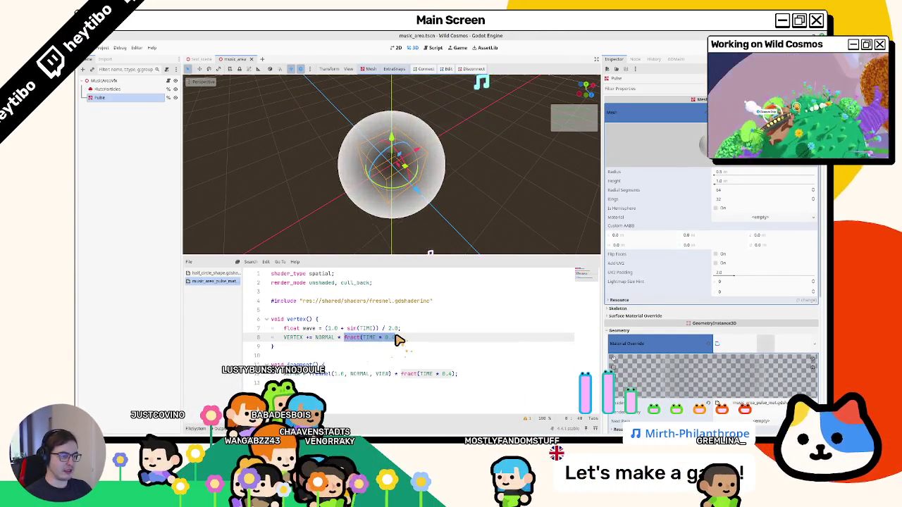
key(ctrl+v)
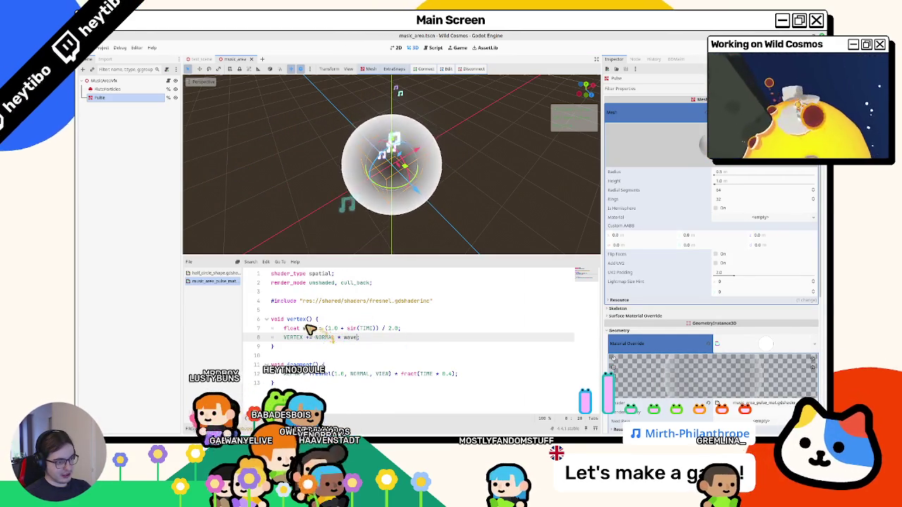
Step: Add a cos-based wave line in fragment() and swap the ALPHA line's fract term for wave
text(;)
click(368, 365)
key(Return)
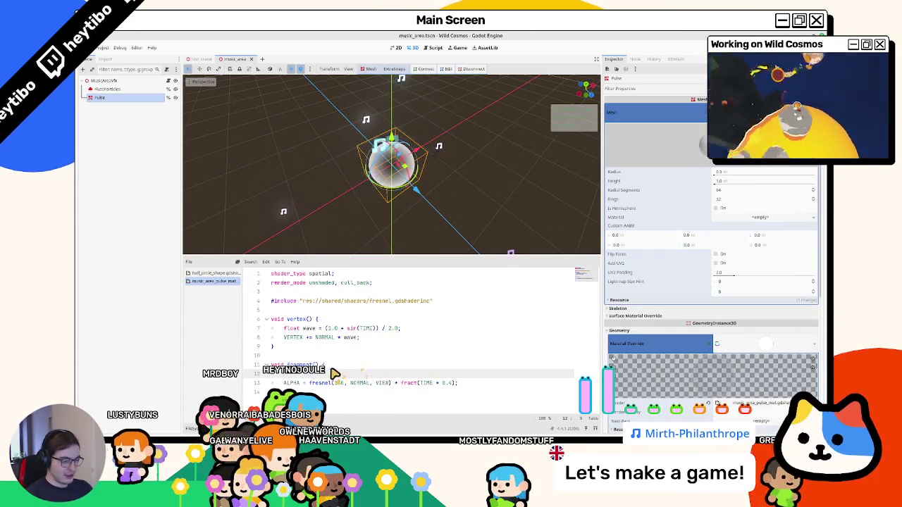
double_click(351, 373)
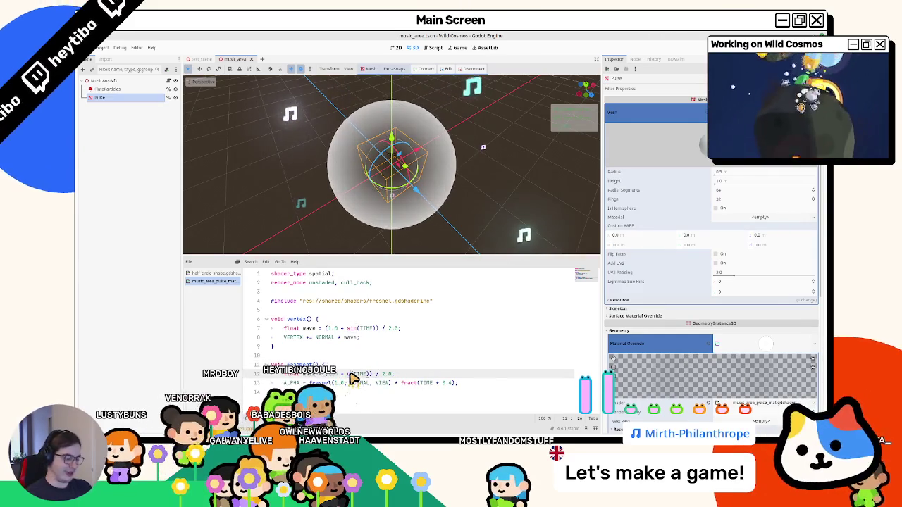
text(cos)
drag(403, 374, 306, 379)
click(313, 375)
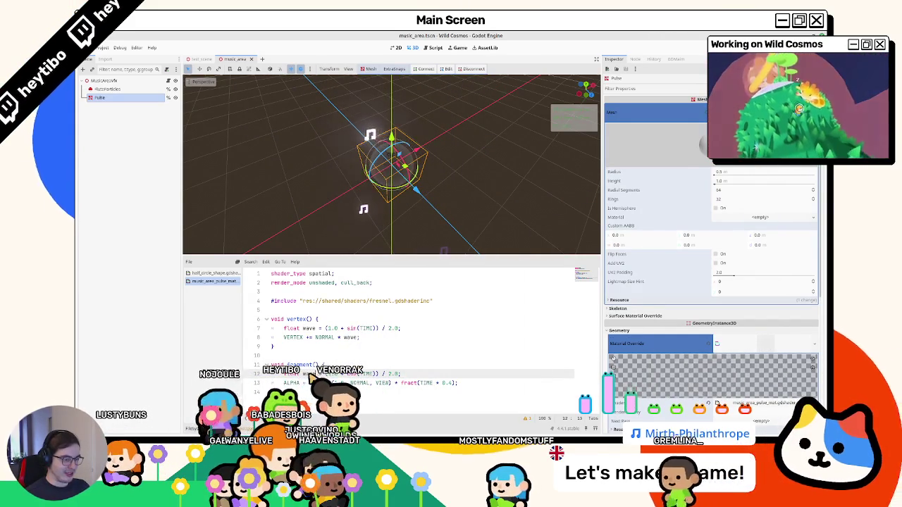
key(ctrl+c)
drag(400, 382, 458, 383)
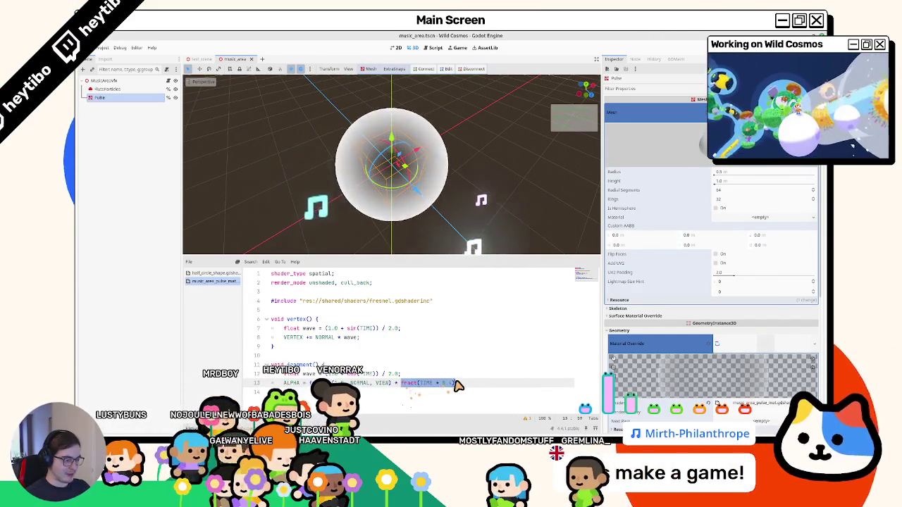
key(ctrl+v)
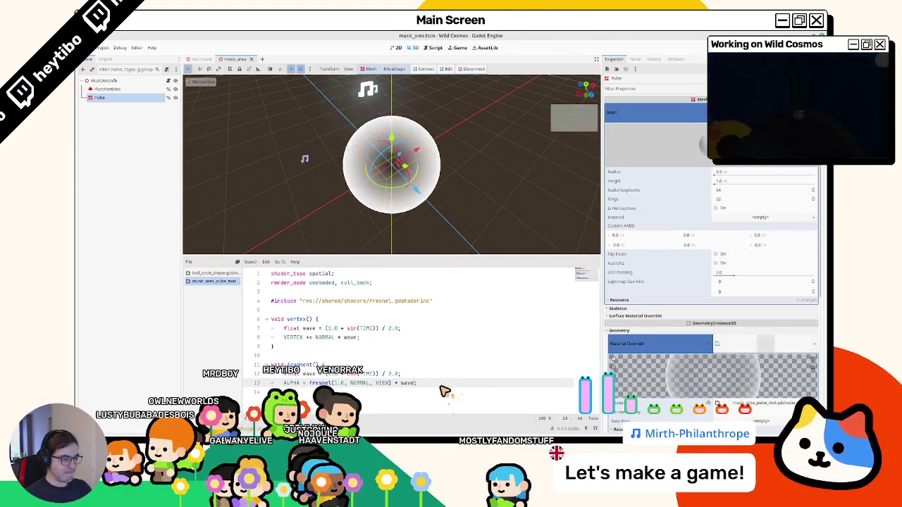
Step: Undo the wave edits so ALPHA uses fract(TIME * 0.4), then add spacing after the include
click(351, 375)
text(sin)
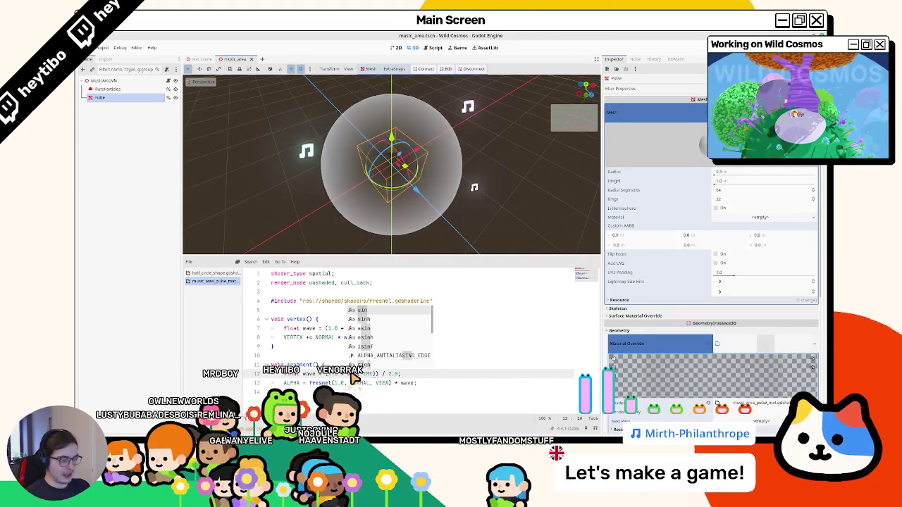
text((TIME)
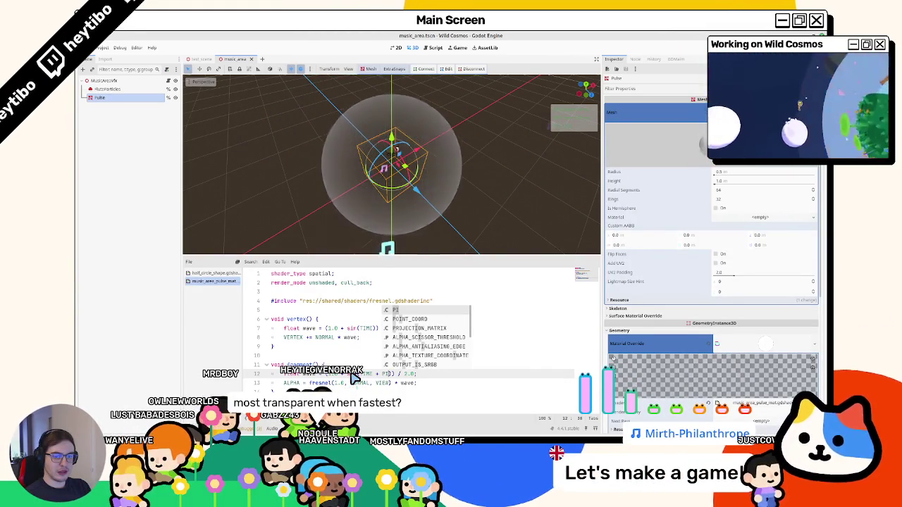
key(ctrl+z)
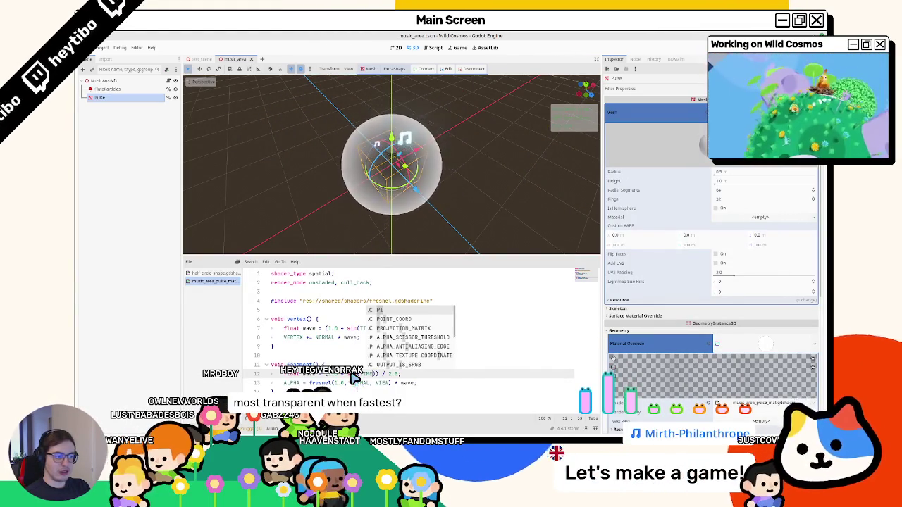
key(ctrl+z)
key(ctrl+z)
key(ctrl+z)
key(ctrl+z)
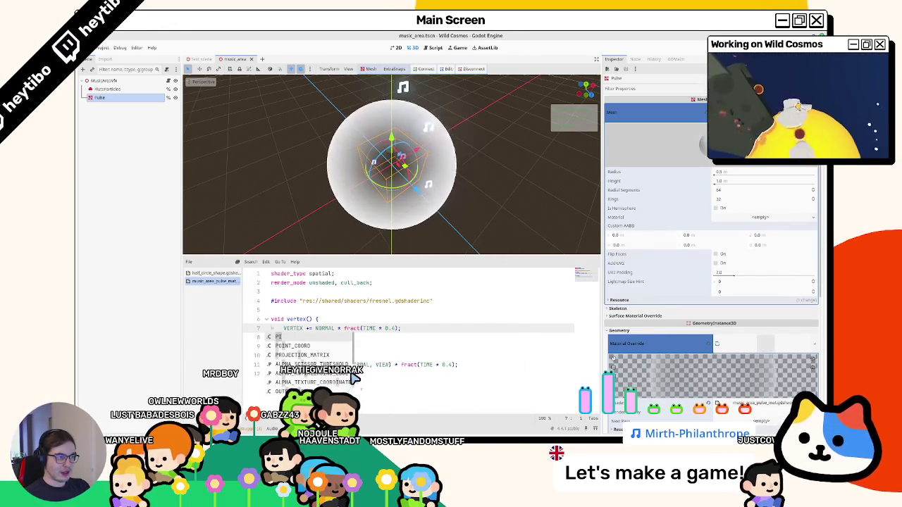
key(Return)
key(Return)
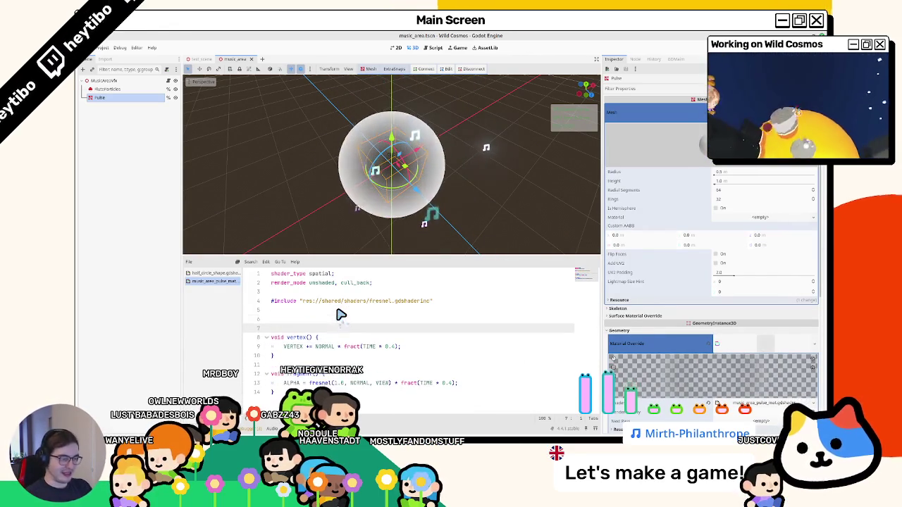
Step: Declare 'varying float wave', set wave = fract(TIME * 0.25), and use wave in VERTEX and (1.0 - wave) in ALPHA
text(varying floa)
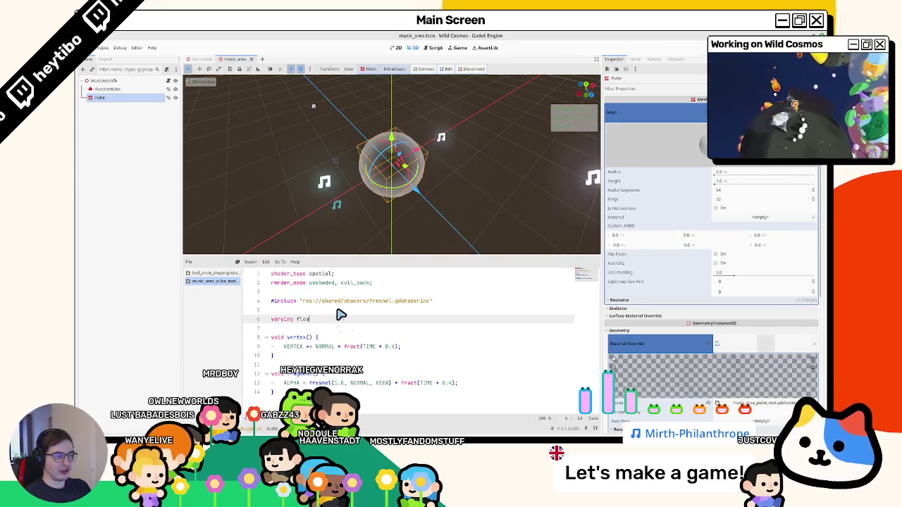
text(e)
key(Down)
key(Down)
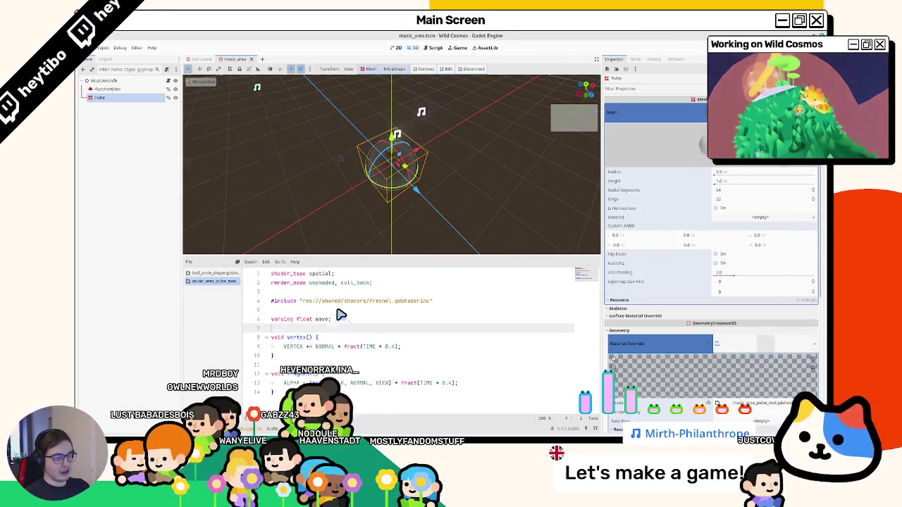
key(Return)
text(wave = fr)
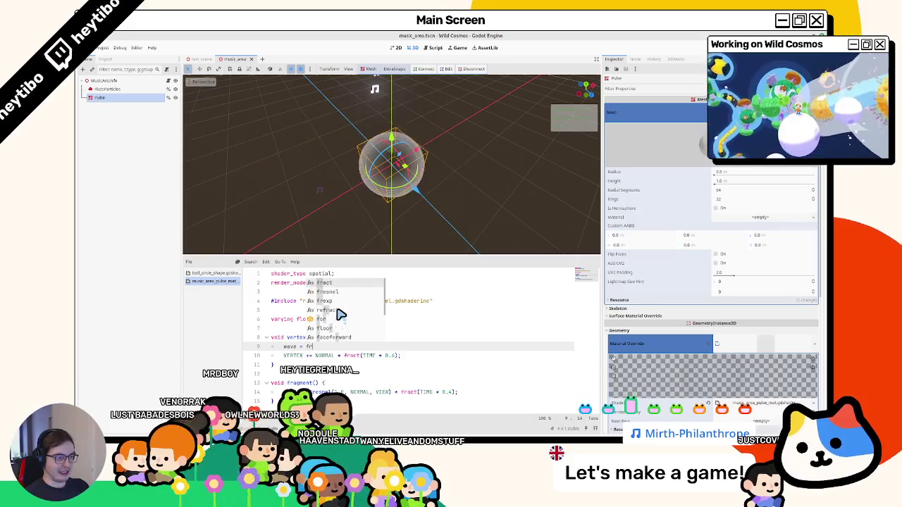
key(Return)
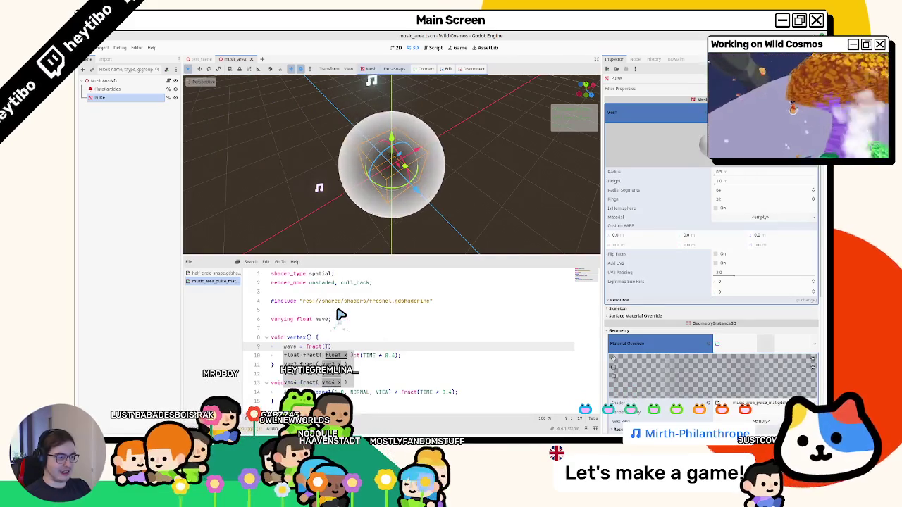
text(0.25);)
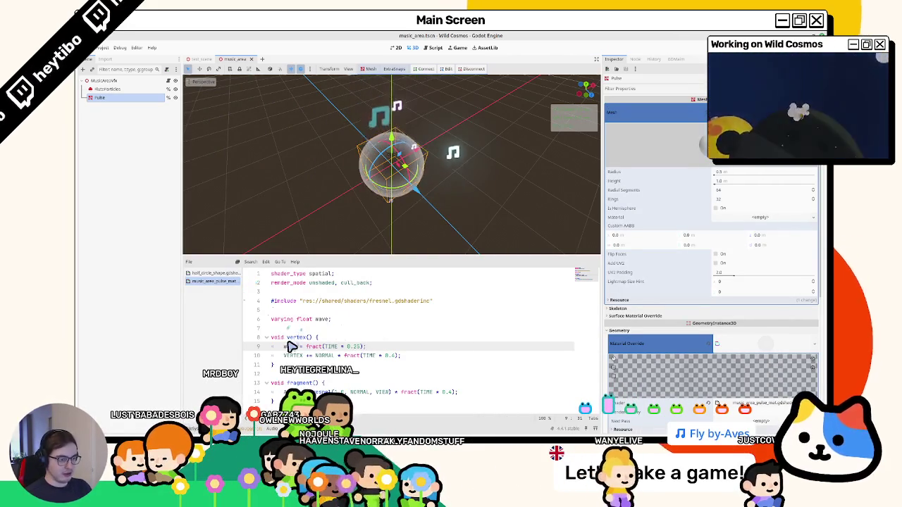
drag(344, 355, 378, 355)
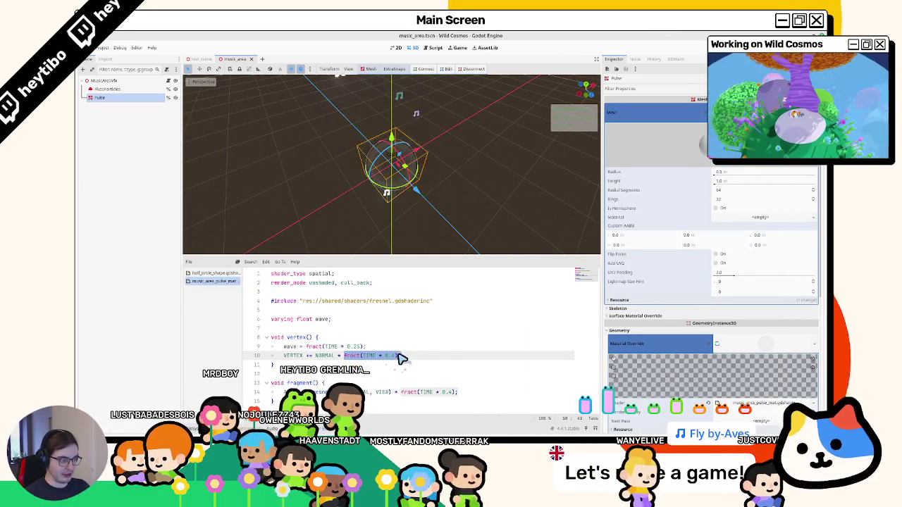
text(wave)
drag(401, 392, 455, 393)
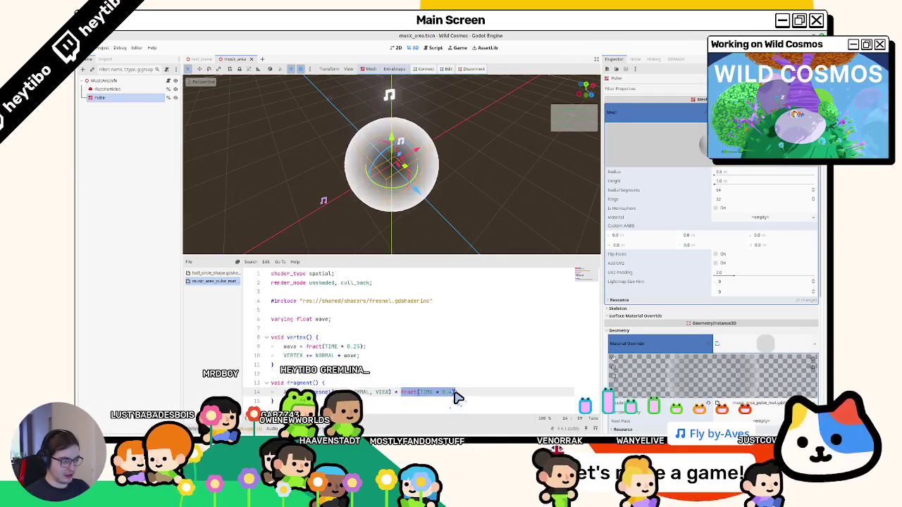
text((1.0 - wave)
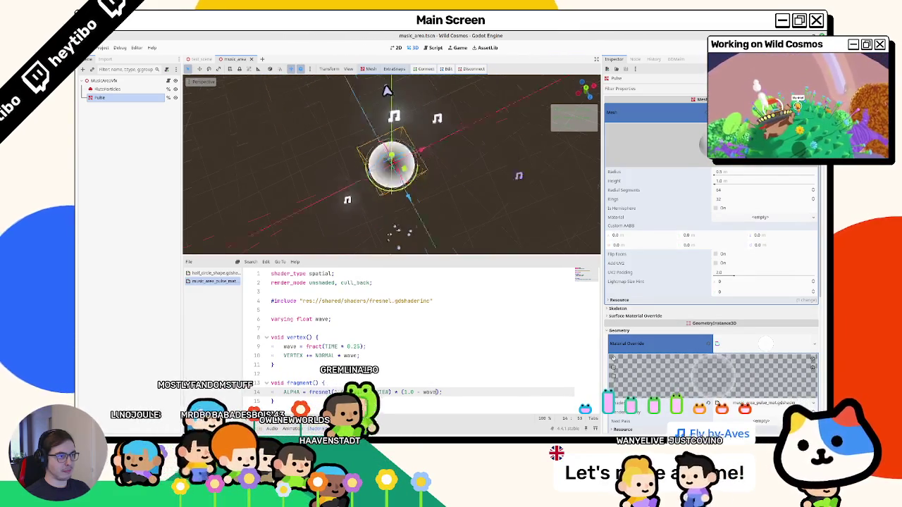
Step: Adjust the sphere's Height setting and orbit the view to check the pulse effect
mouse_move(384, 238)
mouse_down()
mouse_move(392, 202)
mouse_move(362, 218)
mouse_up()
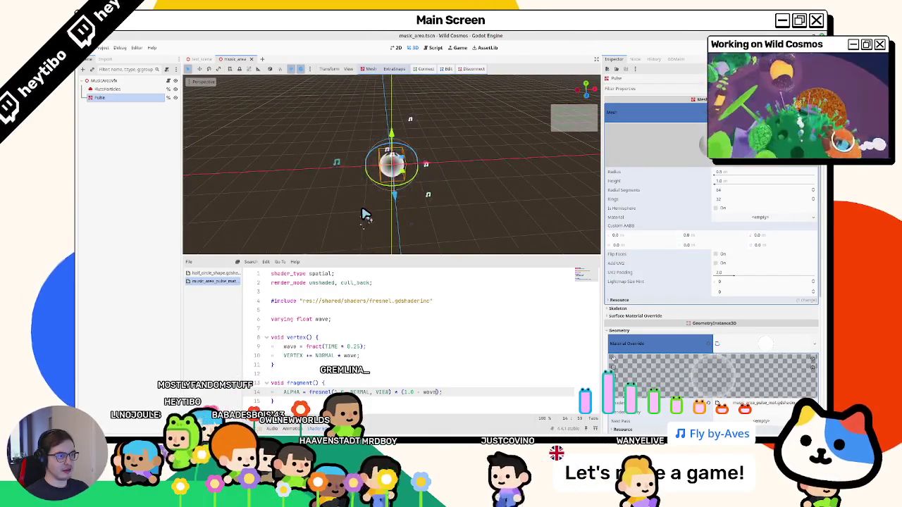
click(335, 355)
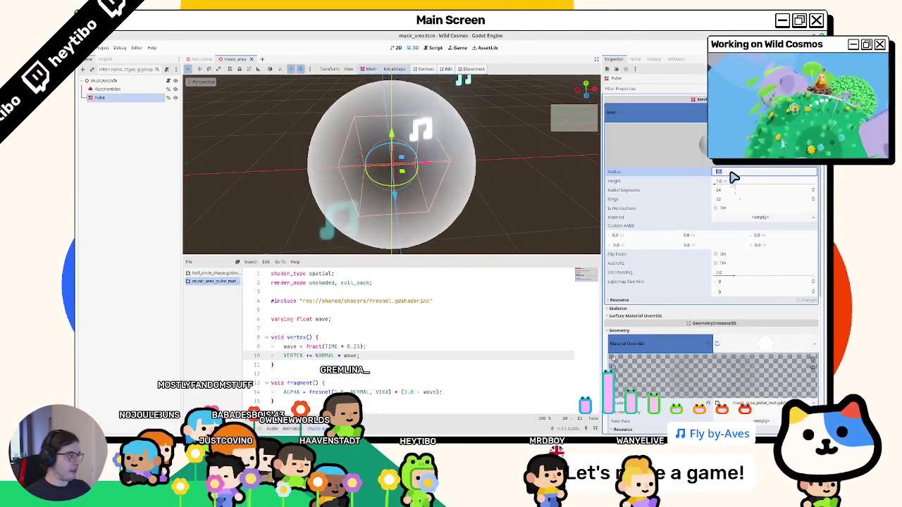
drag(735, 176, 733, 177)
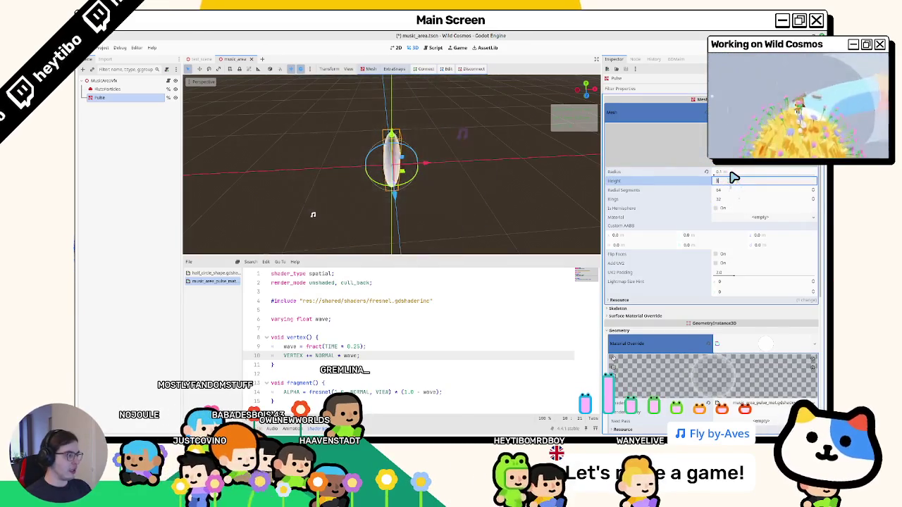
key(Tab)
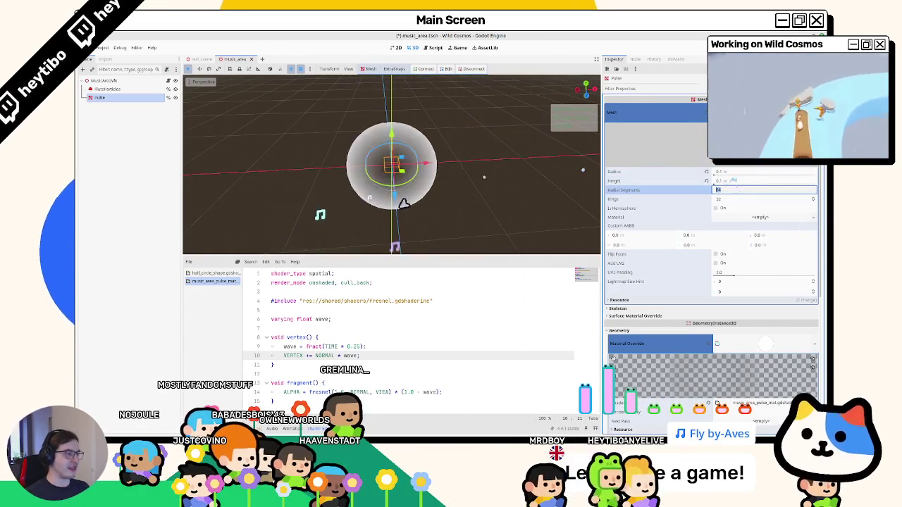
mouse_move(436, 195)
mouse_down()
mouse_move(453, 177)
mouse_move(419, 201)
mouse_move(552, 202)
mouse_move(485, 189)
mouse_up()
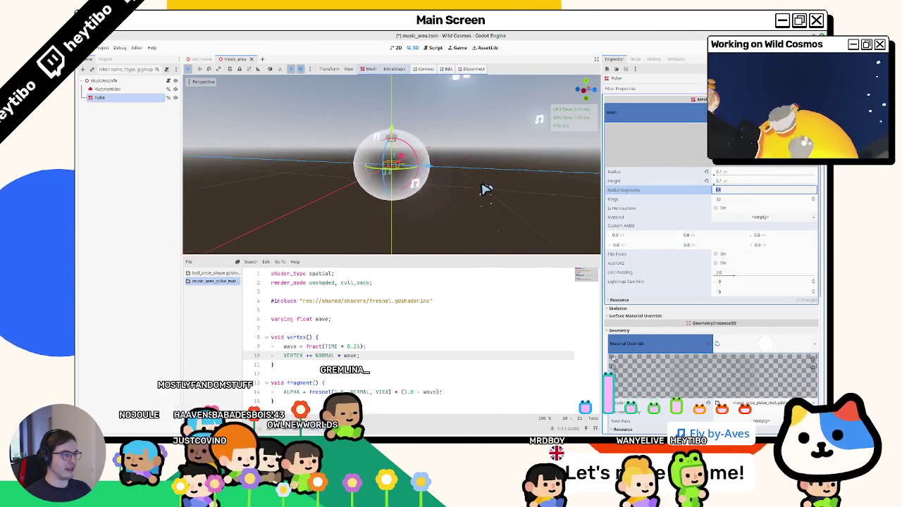
click(708, 181)
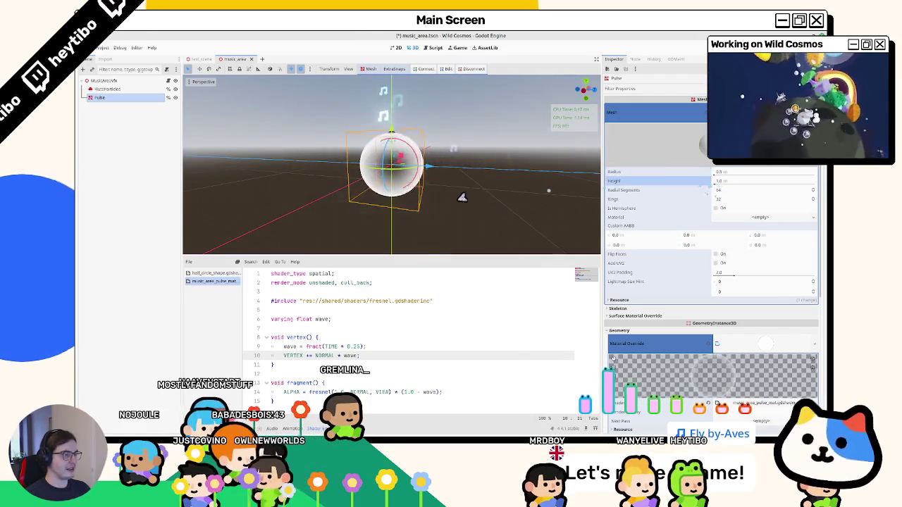
drag(431, 217, 404, 241)
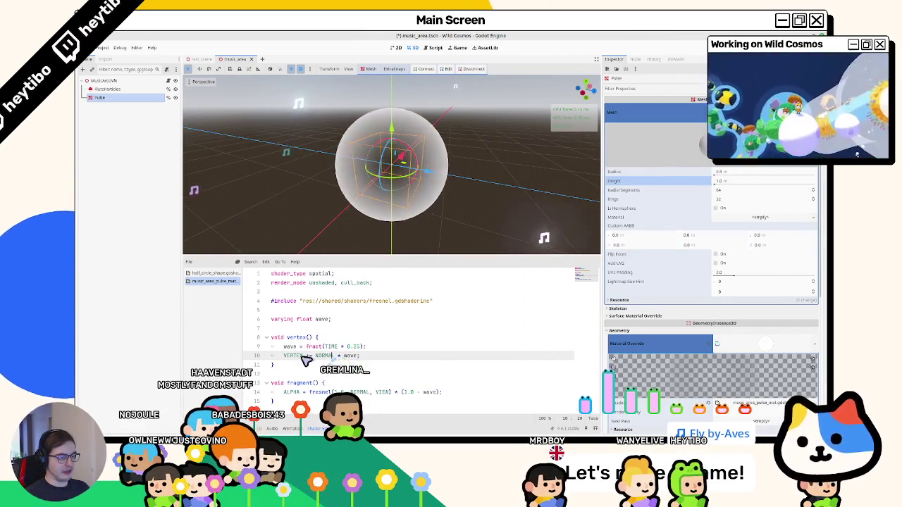
Step: Change line 10 to 'VERTEX *= wave * 10.0;' and save the music_area scene
text(*=)
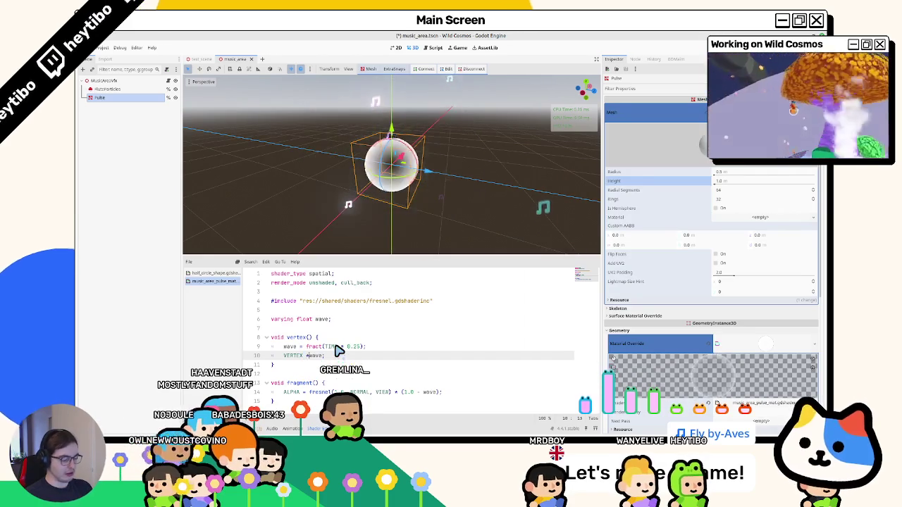
key(ctrl+s)
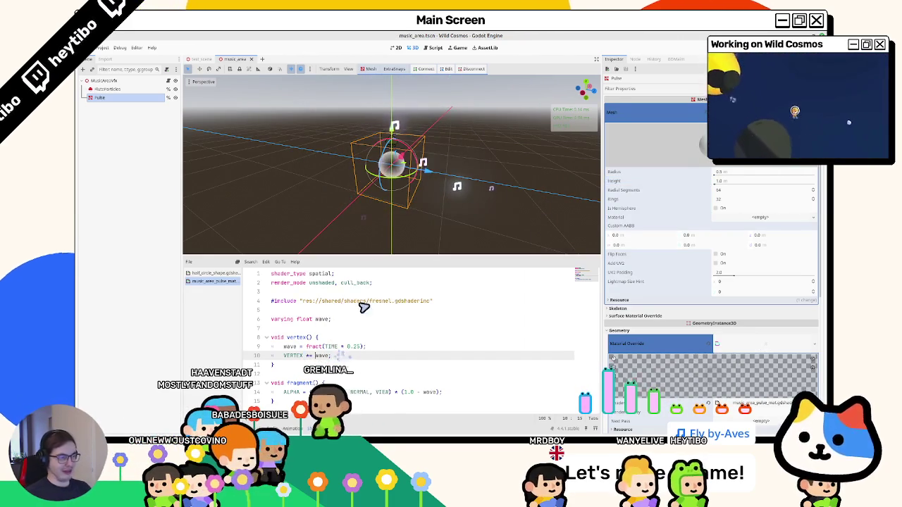
mouse_move(409, 247)
mouse_down()
mouse_move(446, 224)
mouse_move(447, 153)
mouse_move(423, 205)
mouse_up()
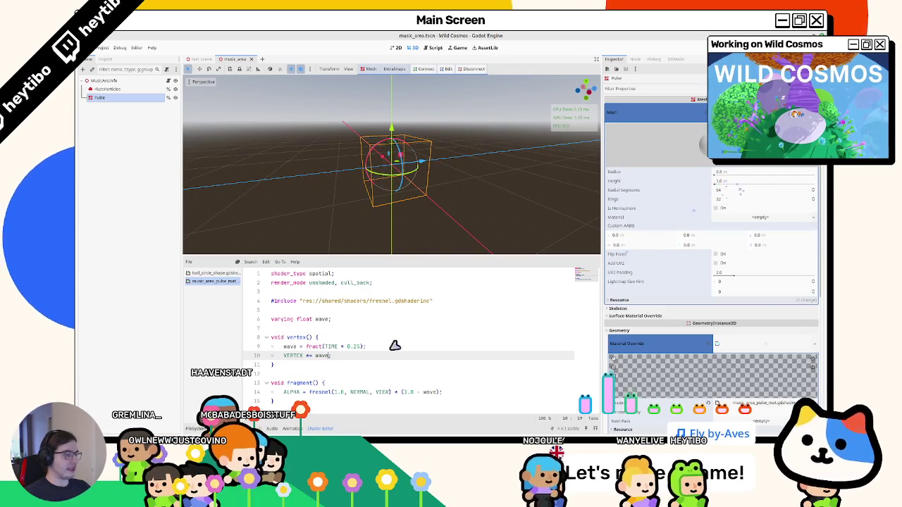
text(* 10.0)
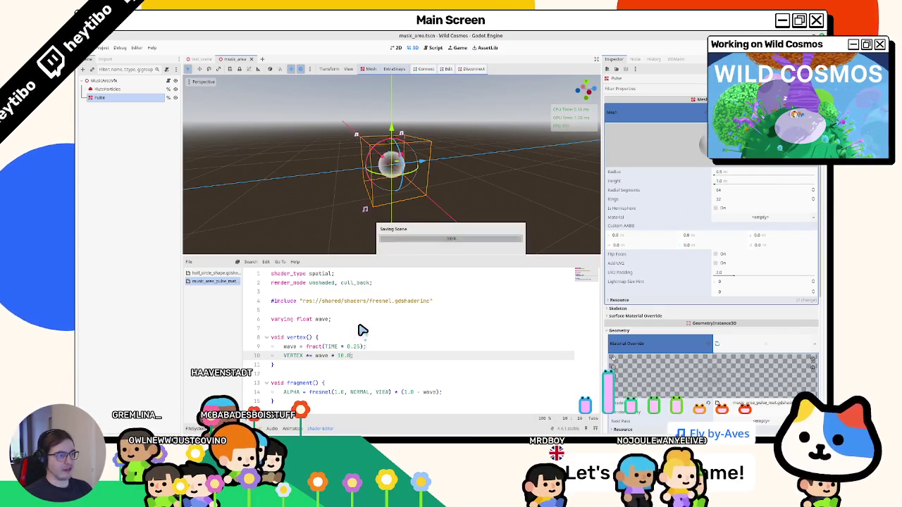
scroll(358, 186, down, 5)
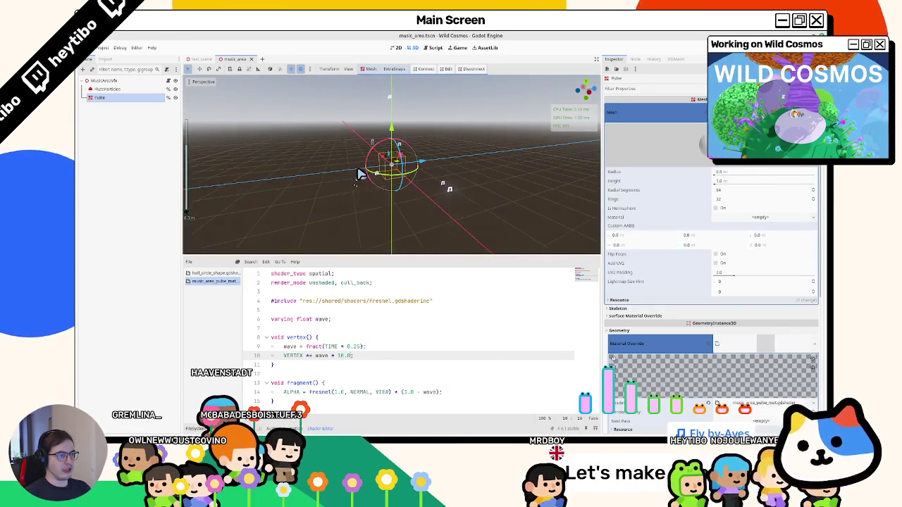
Step: In test_scene, instance music_area.tscn under the old MusicArea node
click(202, 61)
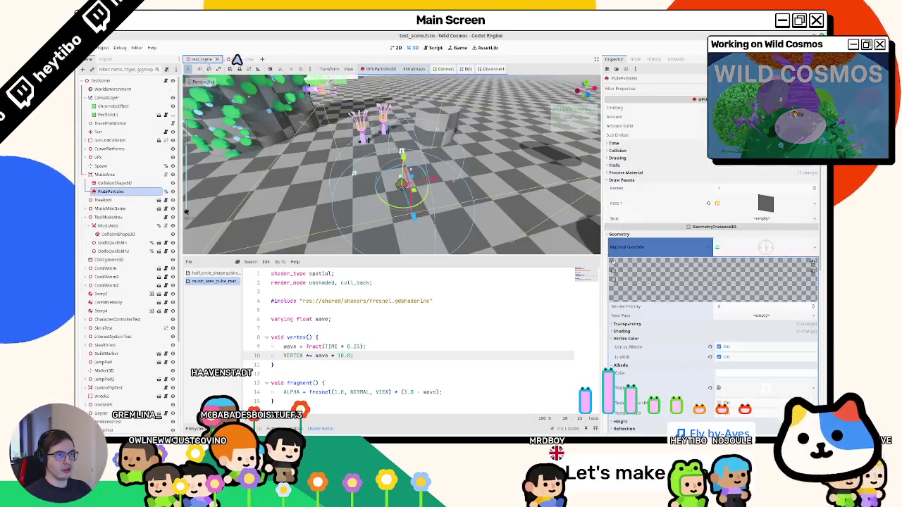
click(102, 174)
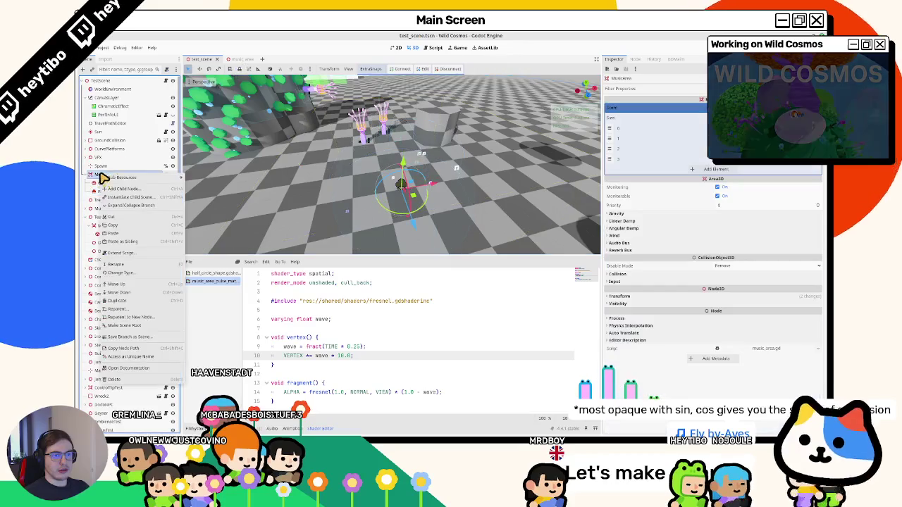
key(ctrl+a)
text(m)
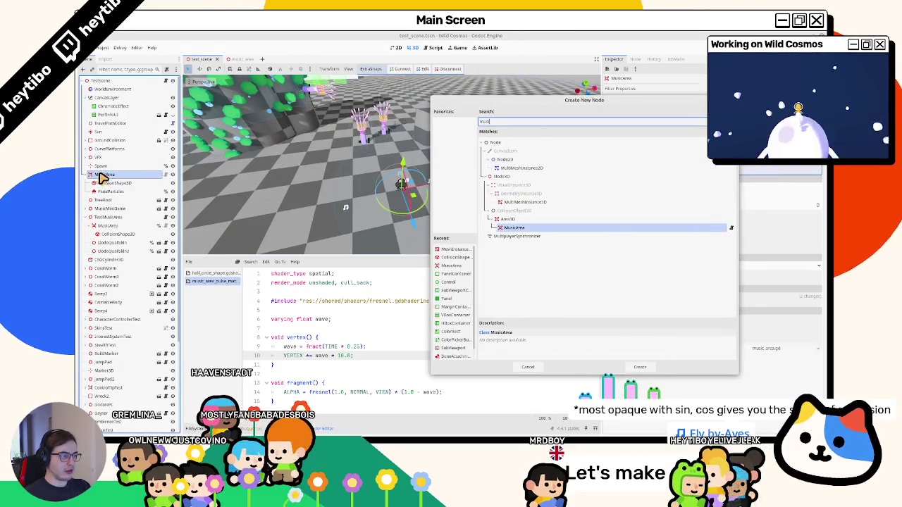
key(Escape)
key(ctrl+shift+a)
text(music)
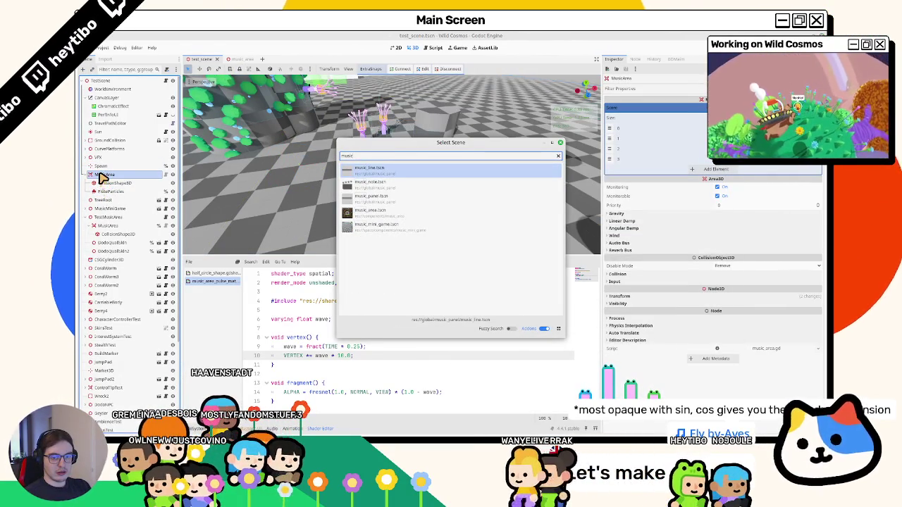
key(Down)
key(Down)
key(Down)
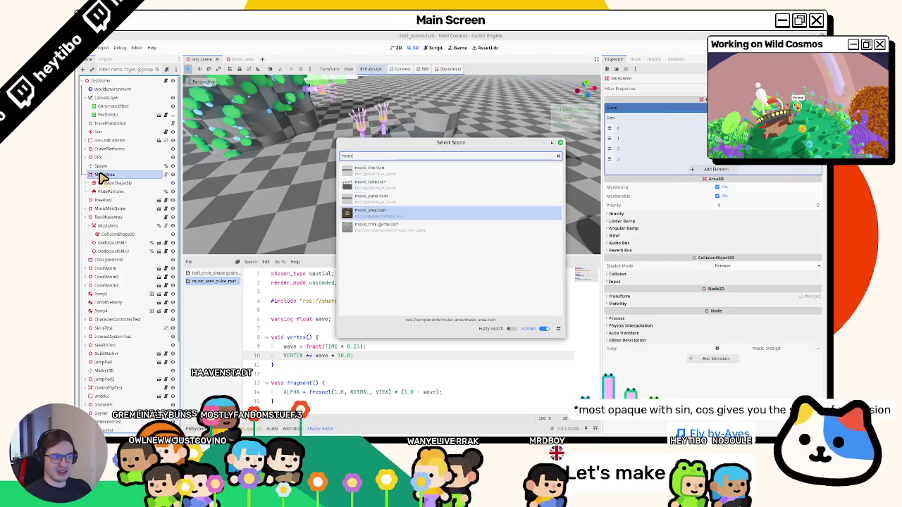
key(Return)
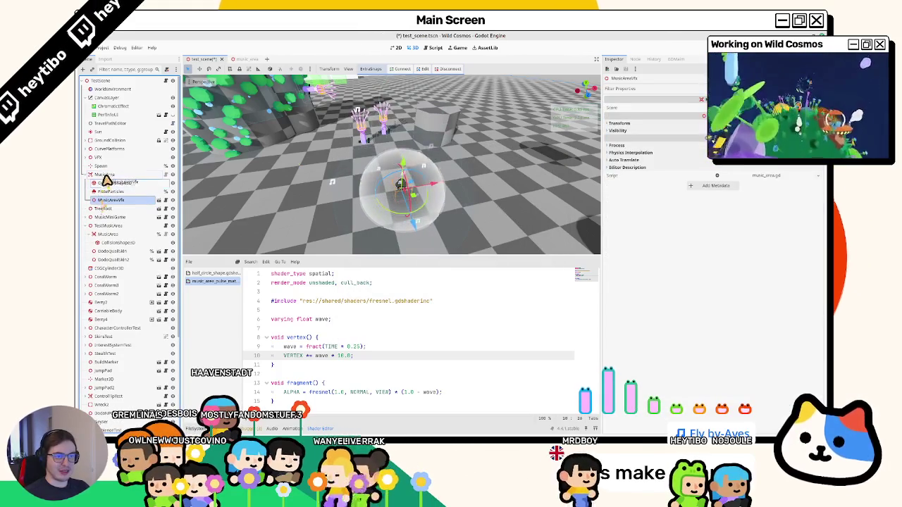
Step: Undo adding the MusicAreaVfx node and go back to the music_area scene
mouse_move(105, 178)
mouse_down()
mouse_move(97, 188)
mouse_move(157, 142)
mouse_up()
key(ctrl+z)
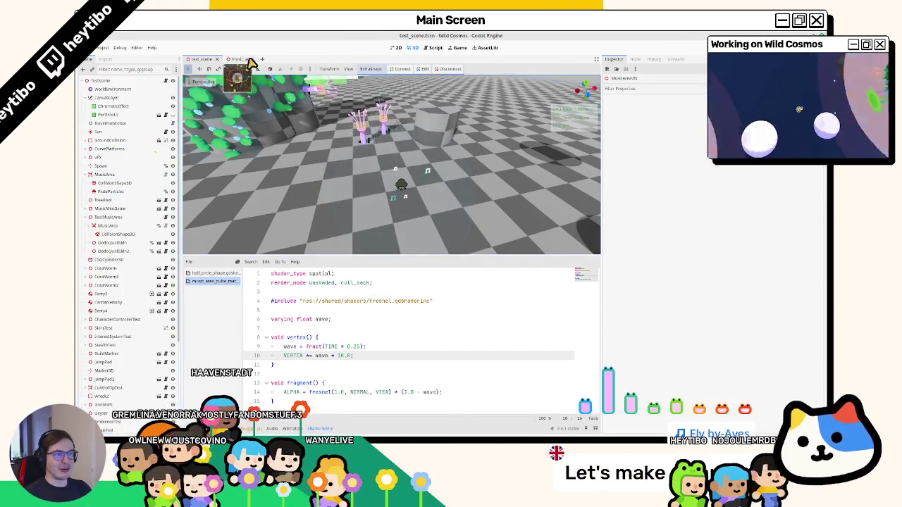
click(239, 59)
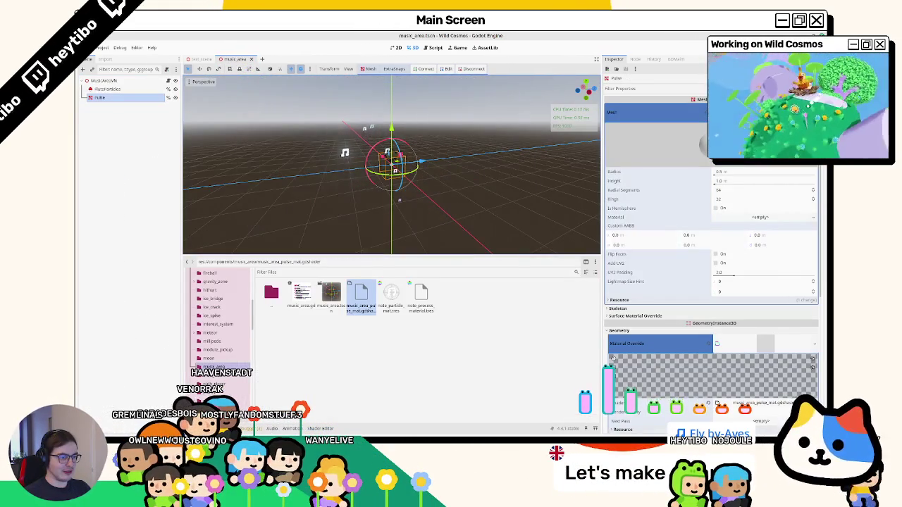
Step: Rename the music_area root node to MusicArea and change its type to Area3D
mouse_move(335, 299)
mouse_down()
mouse_move(278, 172)
mouse_move(189, 63)
mouse_move(191, 77)
mouse_move(157, 84)
mouse_up()
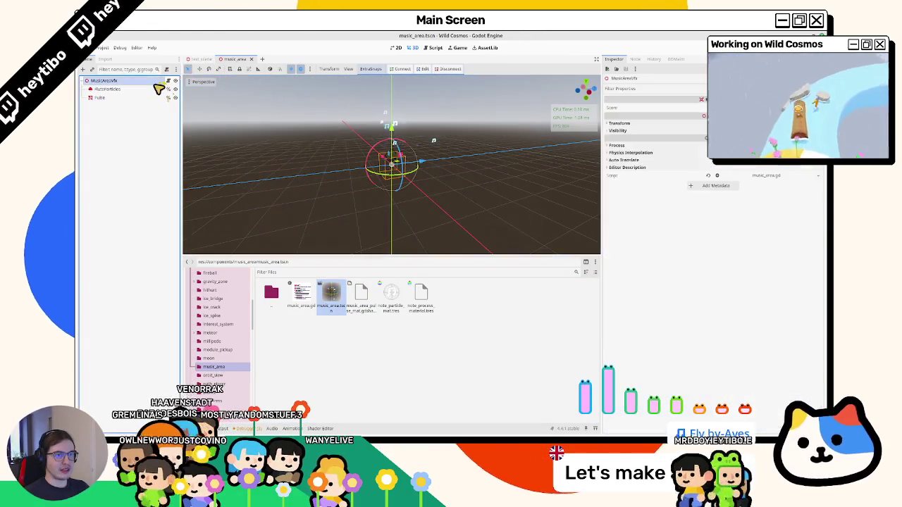
key(Return)
right_click(155, 87)
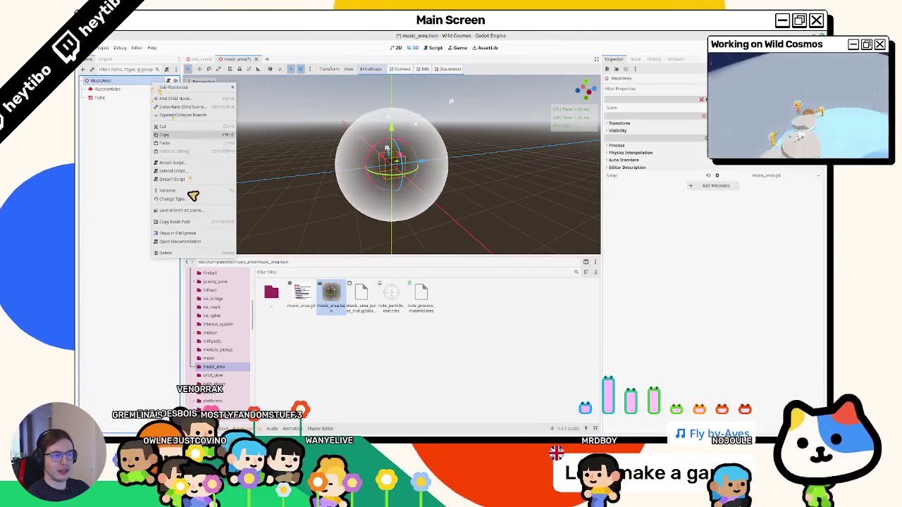
click(184, 202)
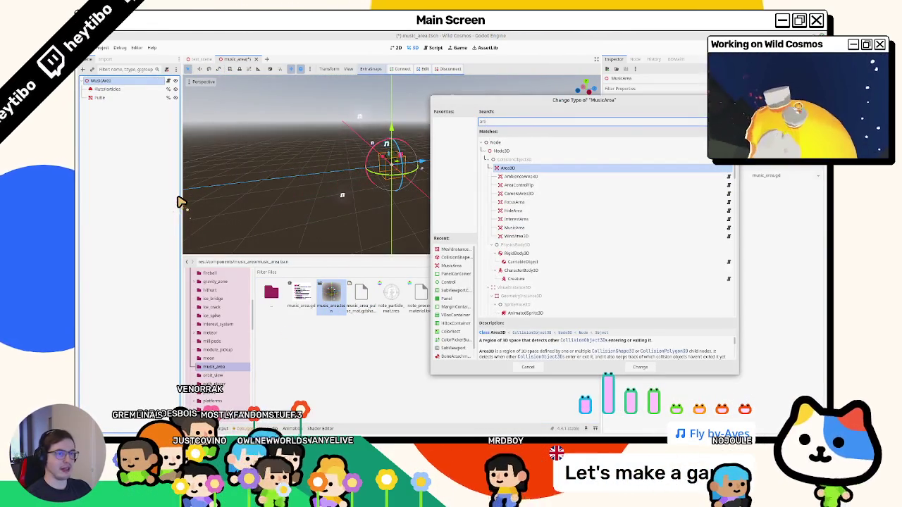
key(Return)
click(201, 59)
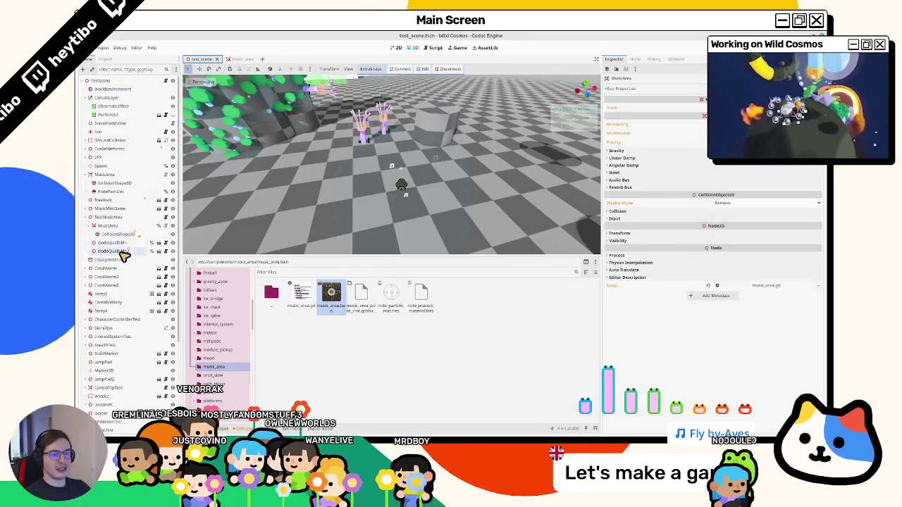
click(121, 227)
key(ctrl+shift+a)
text(music_a)
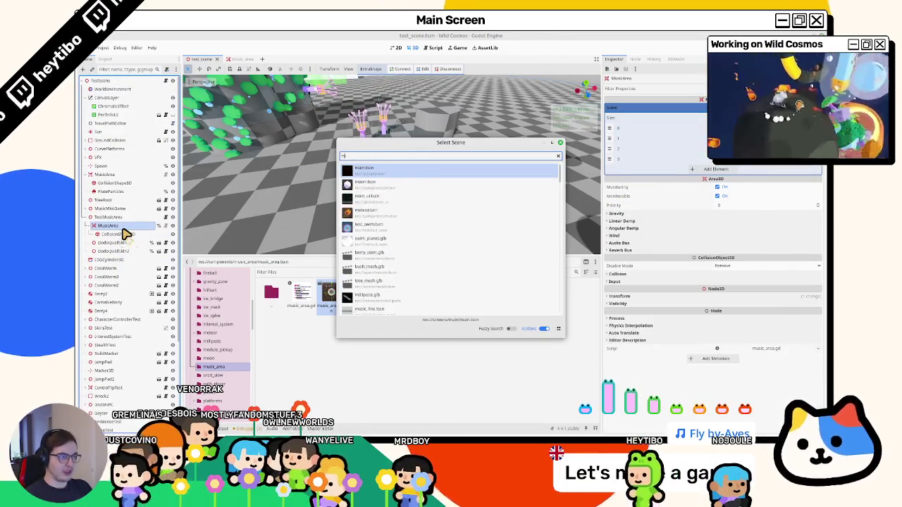
key(Return)
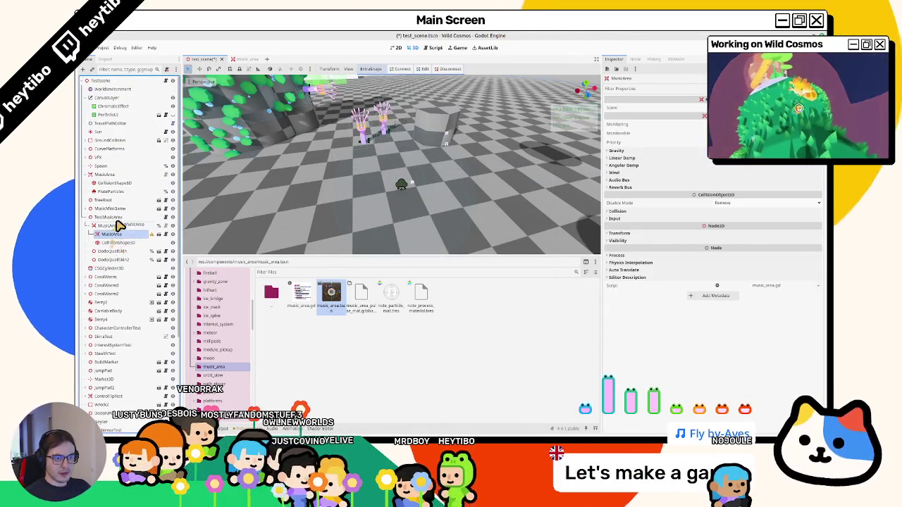
drag(114, 233, 111, 244)
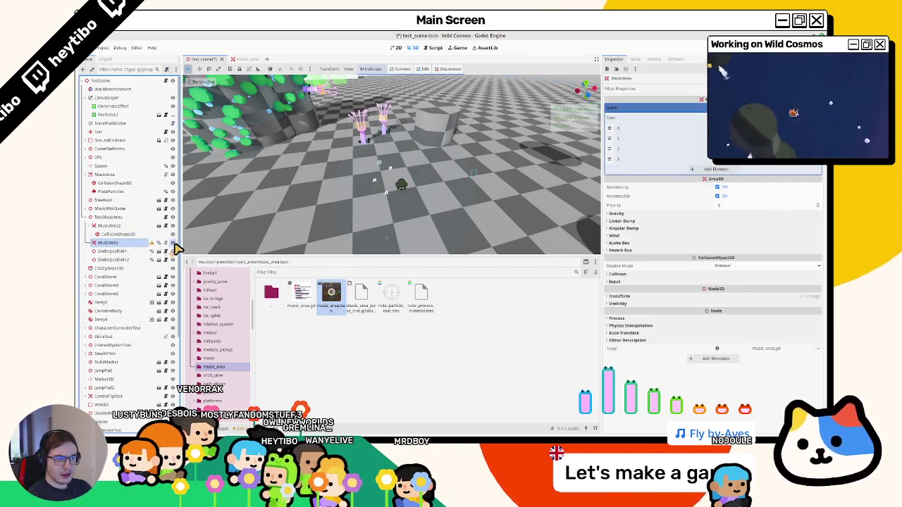
right_click(128, 243)
key(Escape)
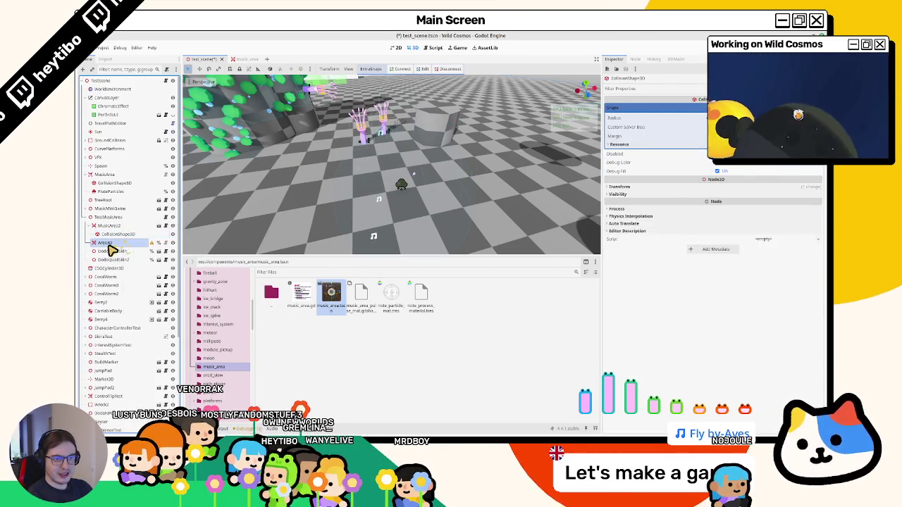
key(Delete)
key(Return)
key(ctrl+z)
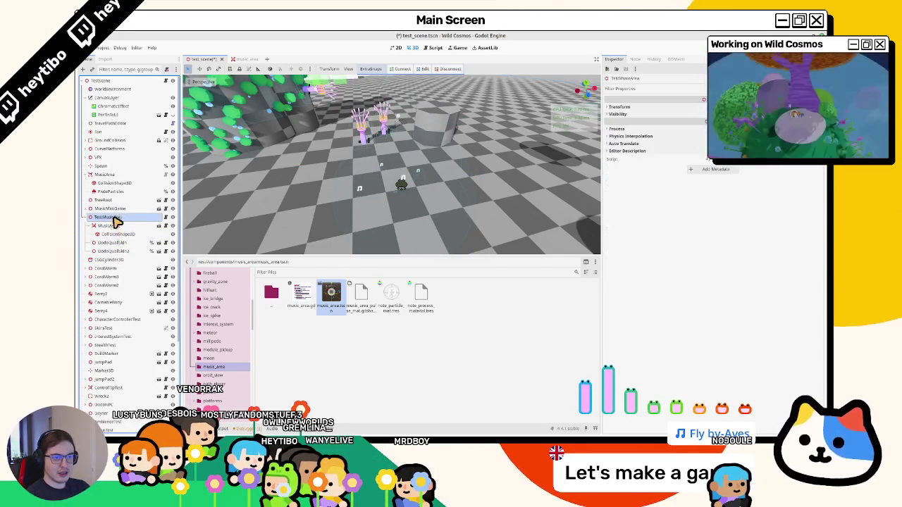
key(ctrl+z)
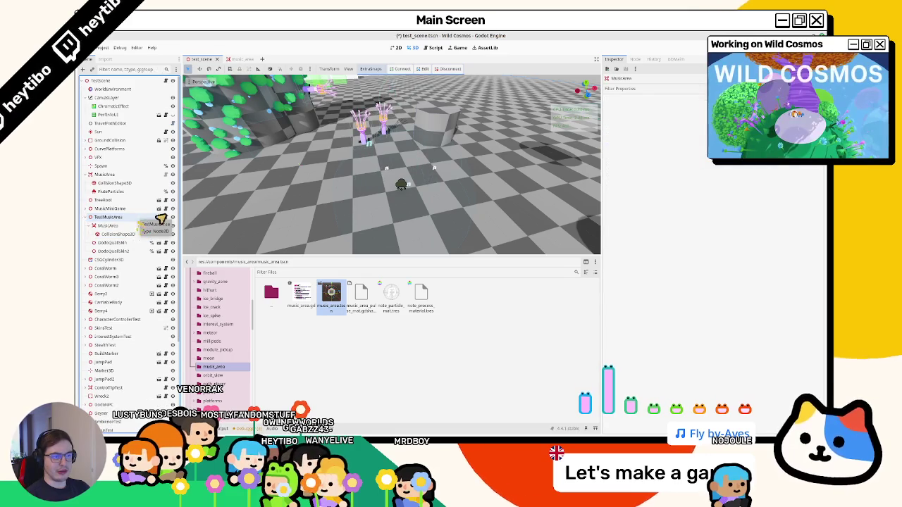
click(372, 131)
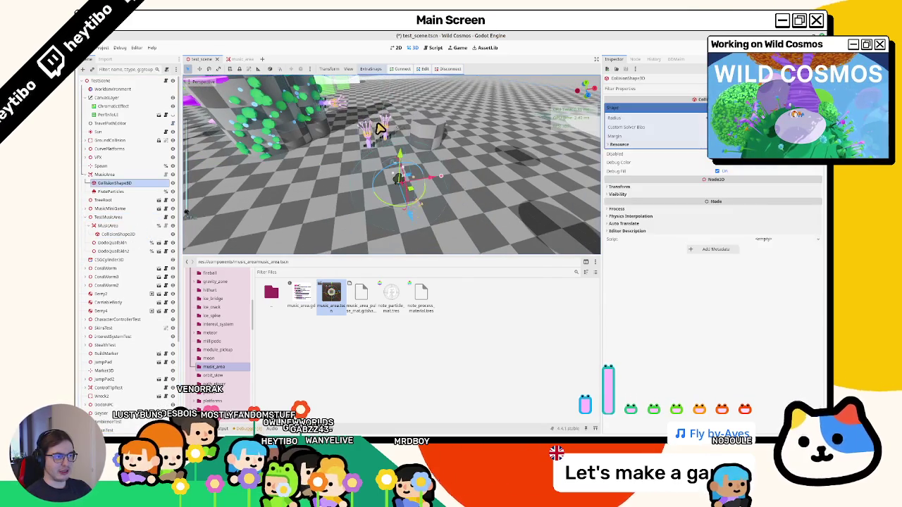
click(398, 182)
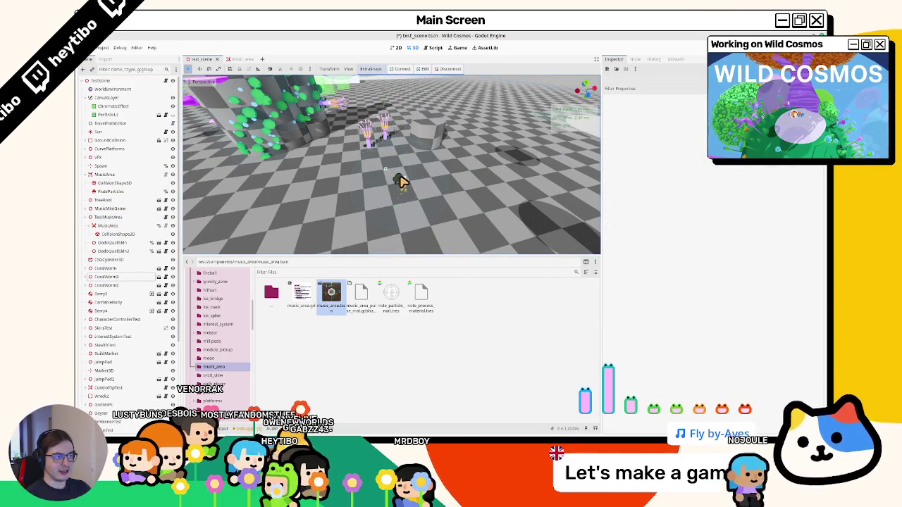
click(369, 126)
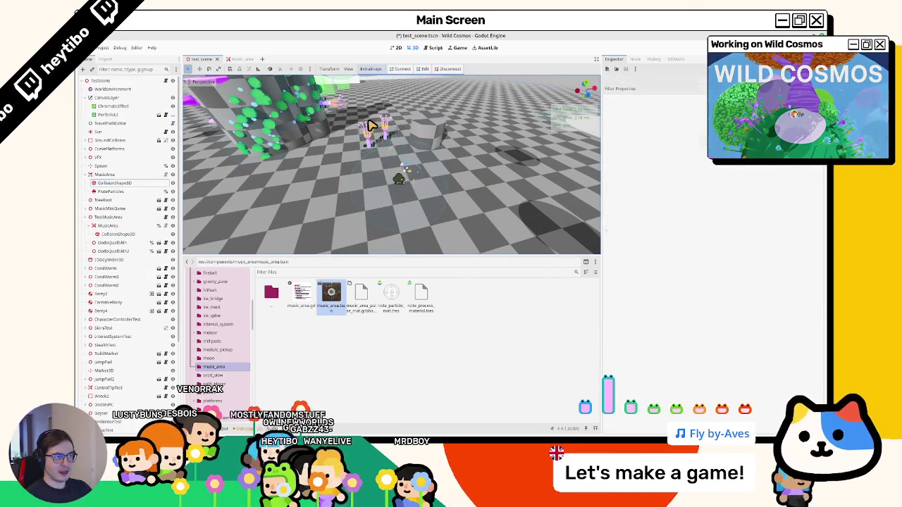
click(406, 164)
Step: Instance music_area.tscn and place the new instance above the old MusicArea node
click(122, 175)
key(ctrl+a)
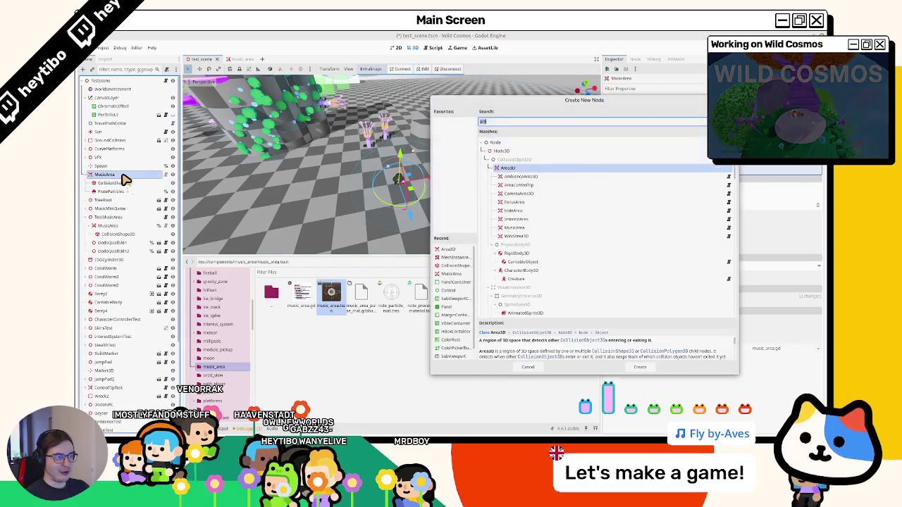
key(Escape)
key(ctrl+shift+a)
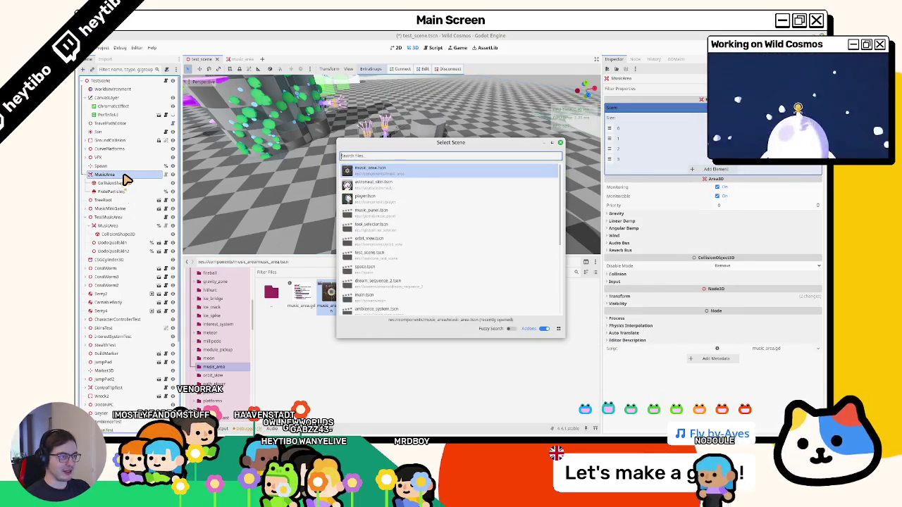
key(Return)
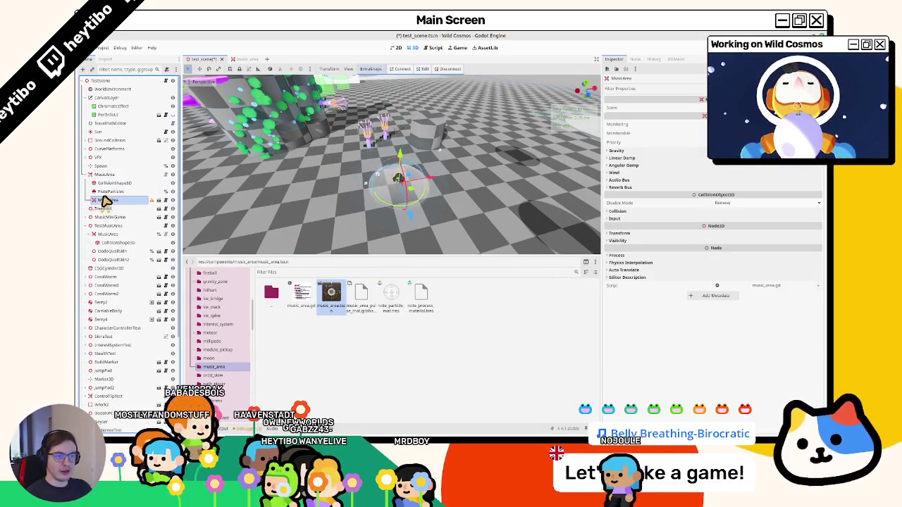
mouse_move(105, 199)
mouse_down()
mouse_move(111, 175)
mouse_move(110, 195)
mouse_move(117, 179)
mouse_up()
Step: Check the collision shape, old MusicArea, and new MusicArea2 nodes, and inspect the new area in the viewport
click(112, 191)
click(111, 201)
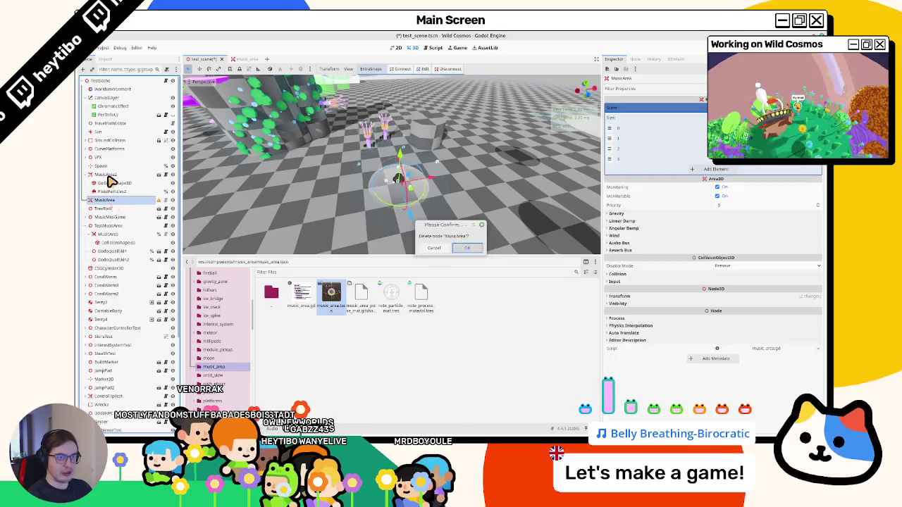
click(109, 176)
mouse_move(336, 152)
mouse_down()
mouse_move(323, 143)
mouse_move(322, 173)
mouse_move(368, 222)
mouse_move(402, 217)
mouse_up()
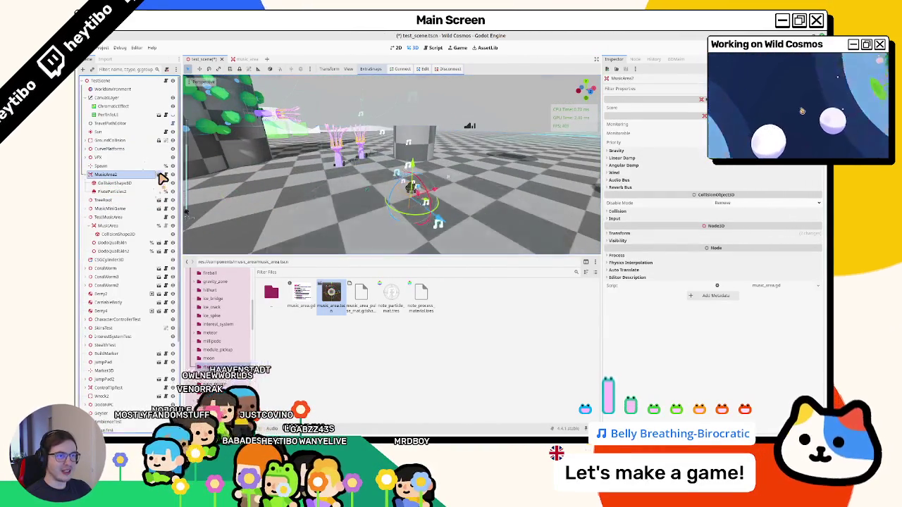
click(160, 176)
Step: Select the Pulse sphere in music_area and open its Material Override shader code
click(119, 90)
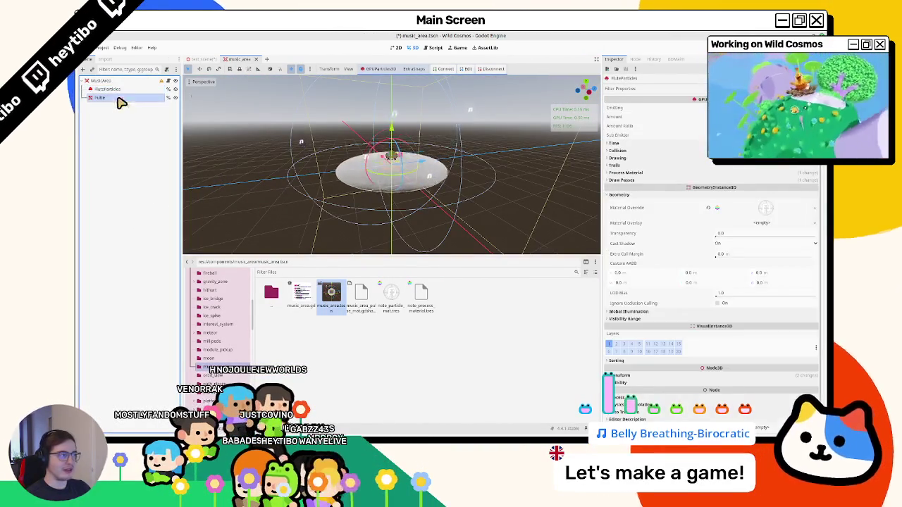
click(118, 99)
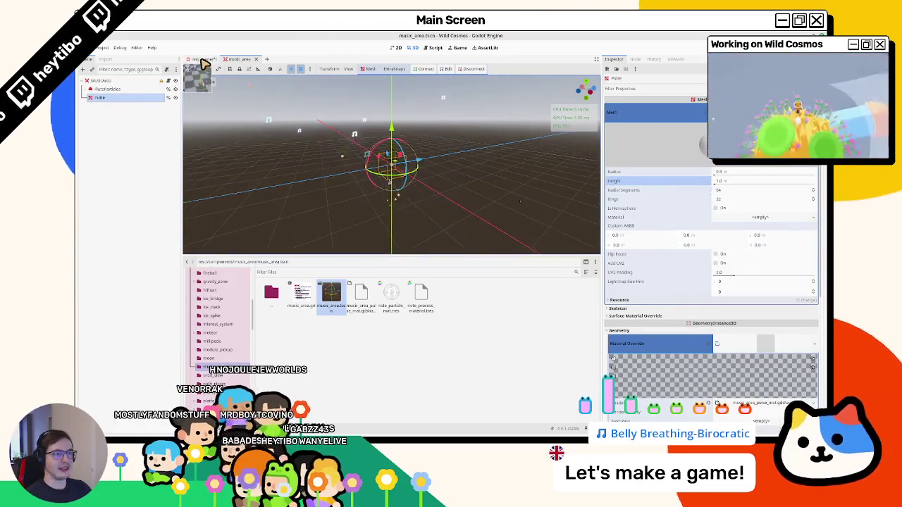
click(205, 59)
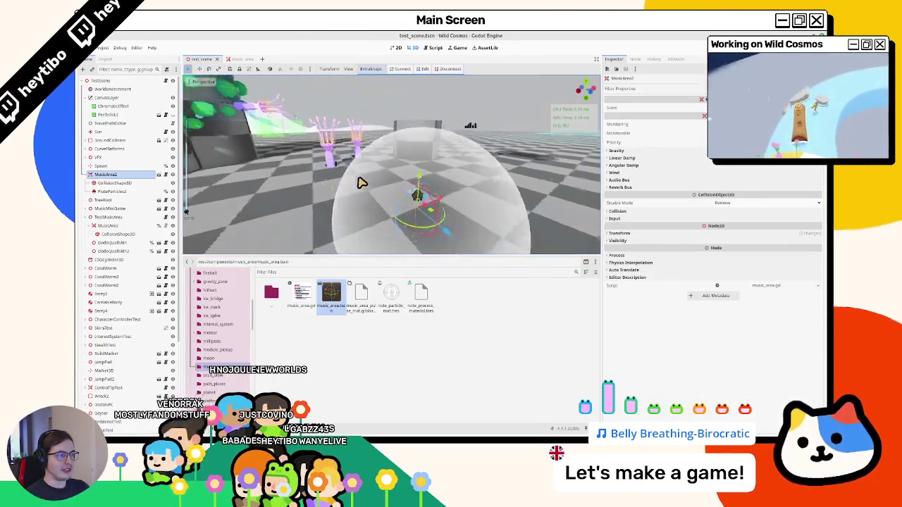
scroll(363, 187, down, 3)
drag(363, 187, 305, 202)
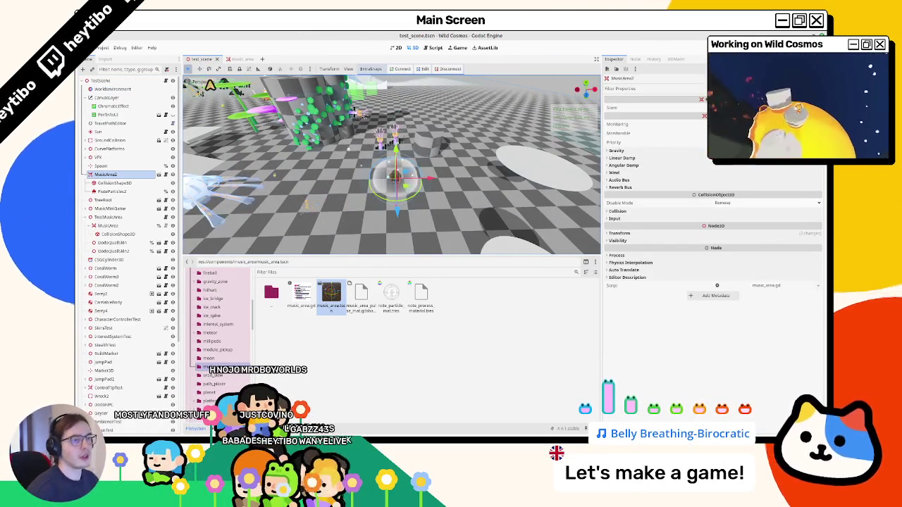
click(239, 59)
scroll(772, 306, down, 3)
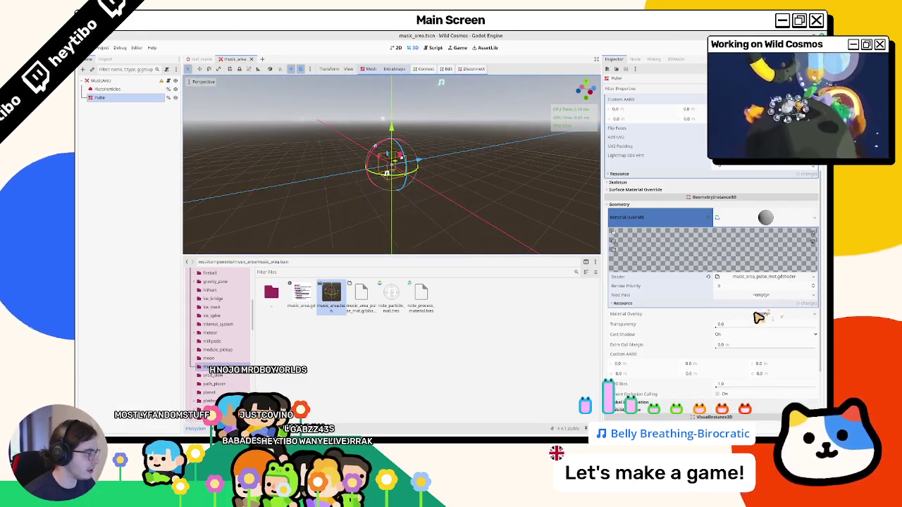
click(726, 279)
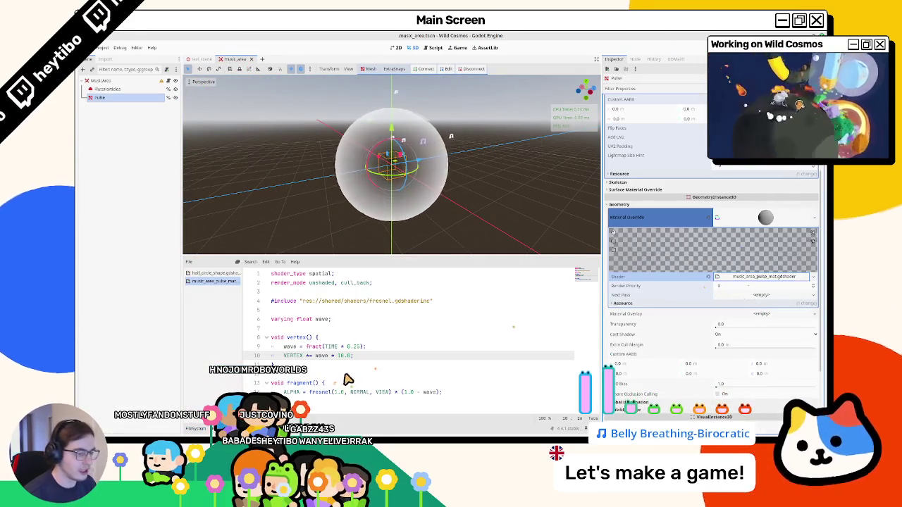
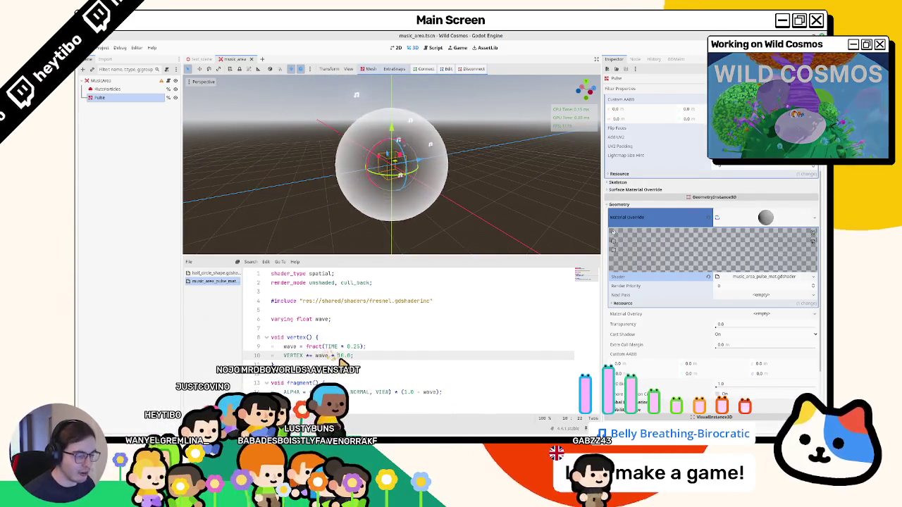
Step: Replace the 16.0 multiplier on shader line 10 with ((1.0 + cos(TIME)) / 2.0) * 10.0 and save
double_click(344, 356)
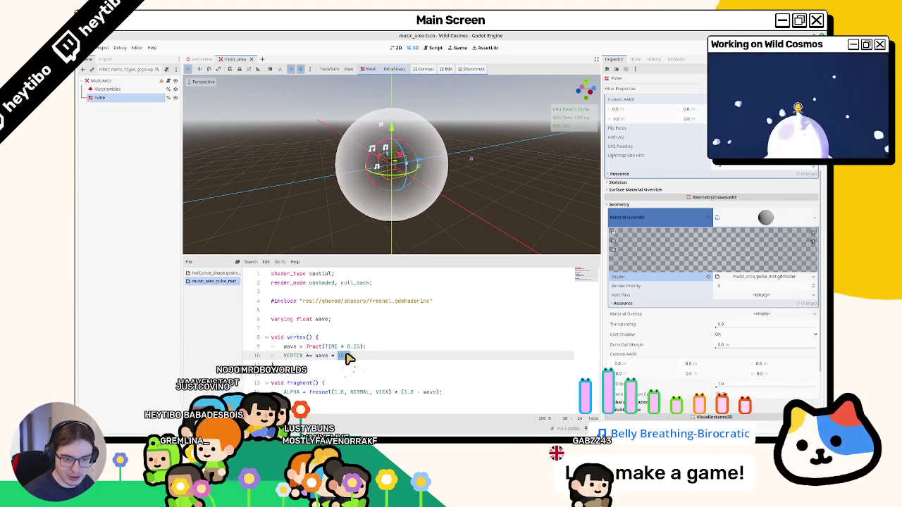
text(cos(TIME)
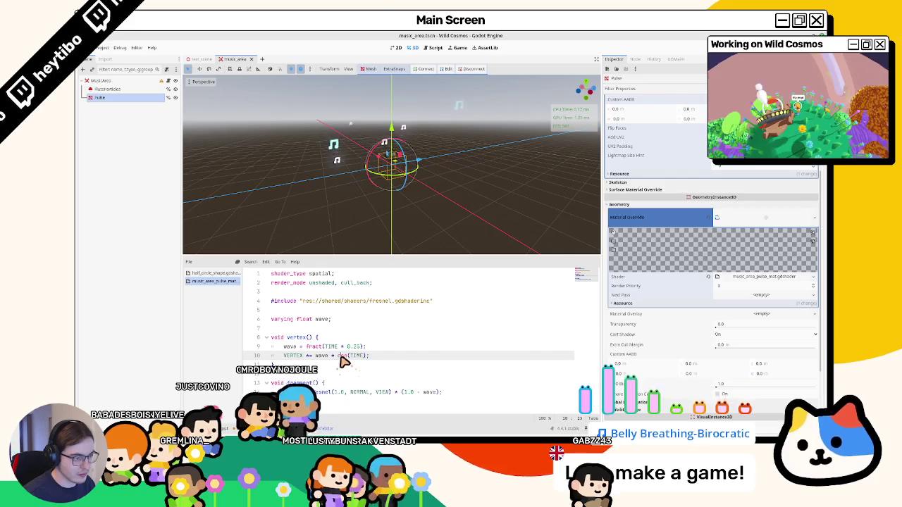
text(()
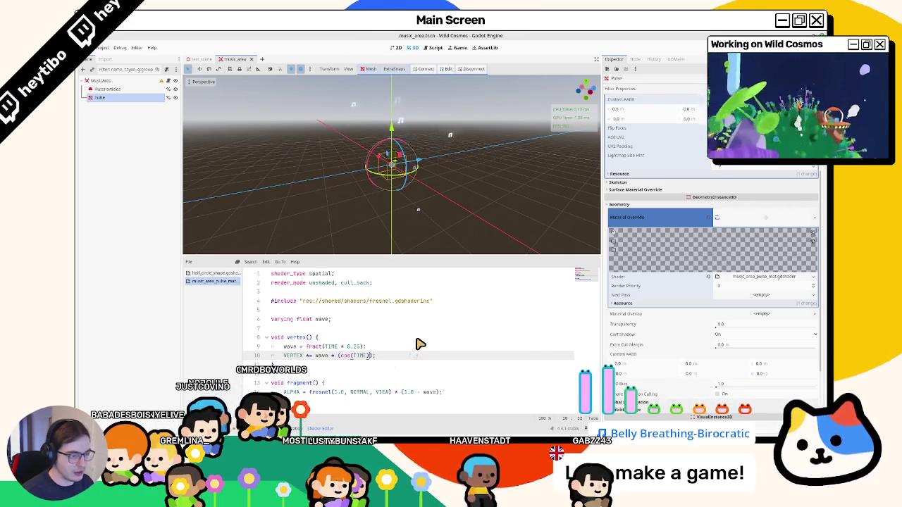
key(Left)
key(Left)
key(Left)
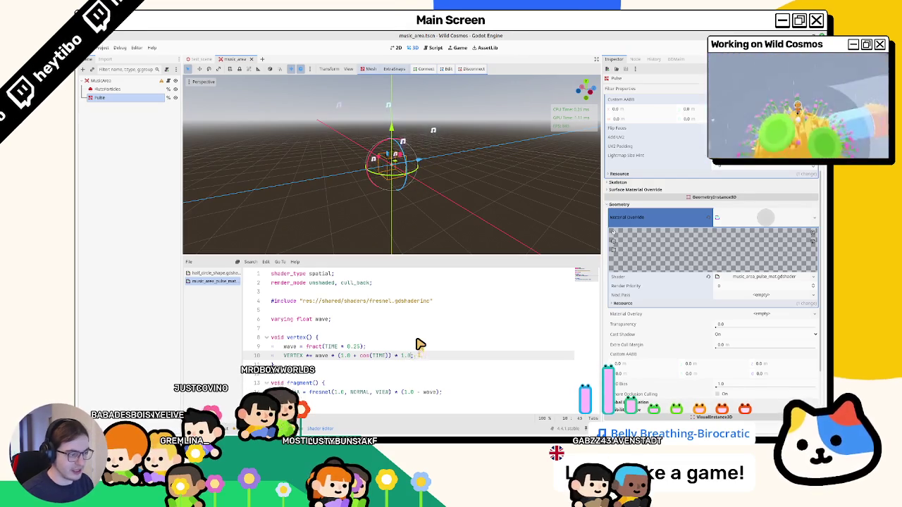
text(.0;)
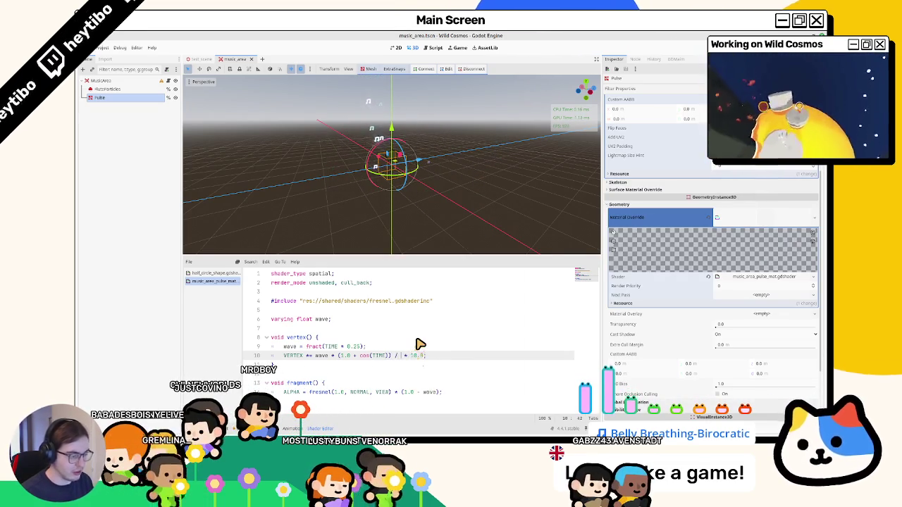
text(2.0)
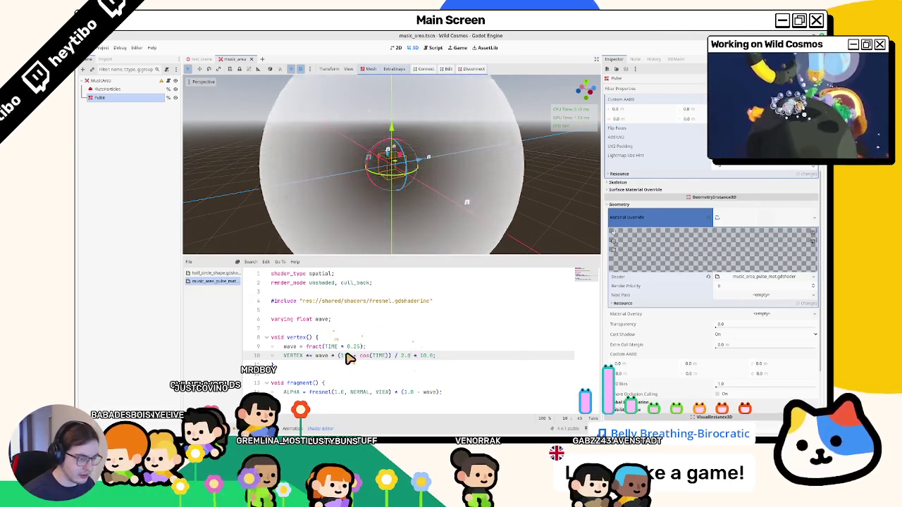
drag(338, 355, 412, 356)
text(()
key(ctrl+s)
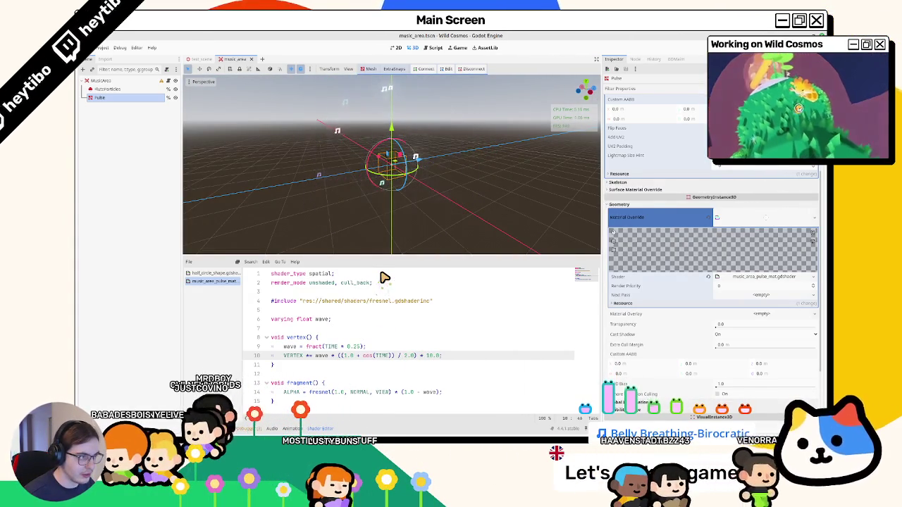
mouse_move(423, 211)
mouse_down()
mouse_move(387, 222)
mouse_move(384, 235)
mouse_up()
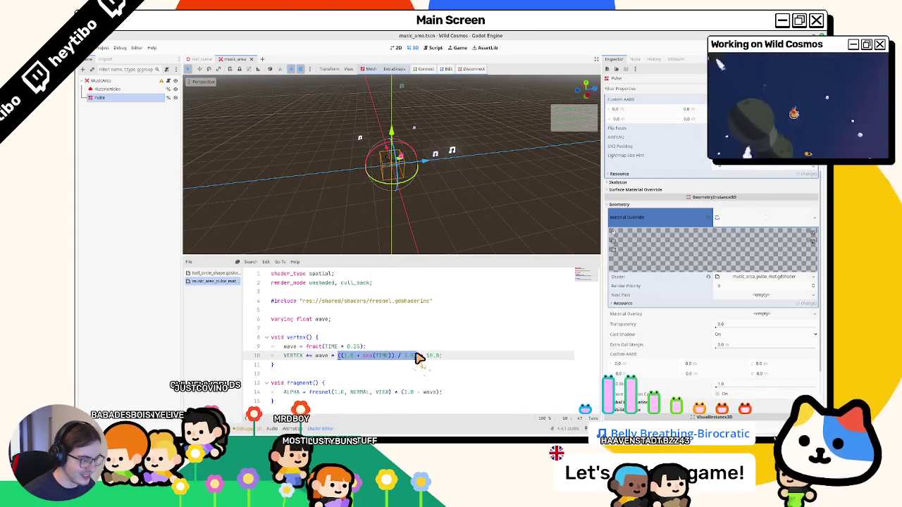
Step: Paste the cos expression over (1.0 - wave) on line 14 and change it to sin
click(401, 393)
drag(400, 393, 437, 393)
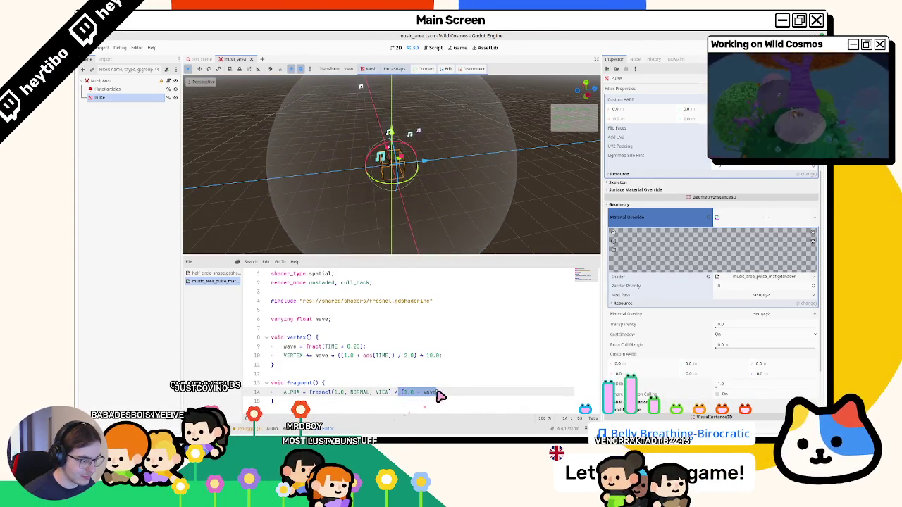
text(((1.0 + cos(TIME)) / 2.0))
double_click(430, 392)
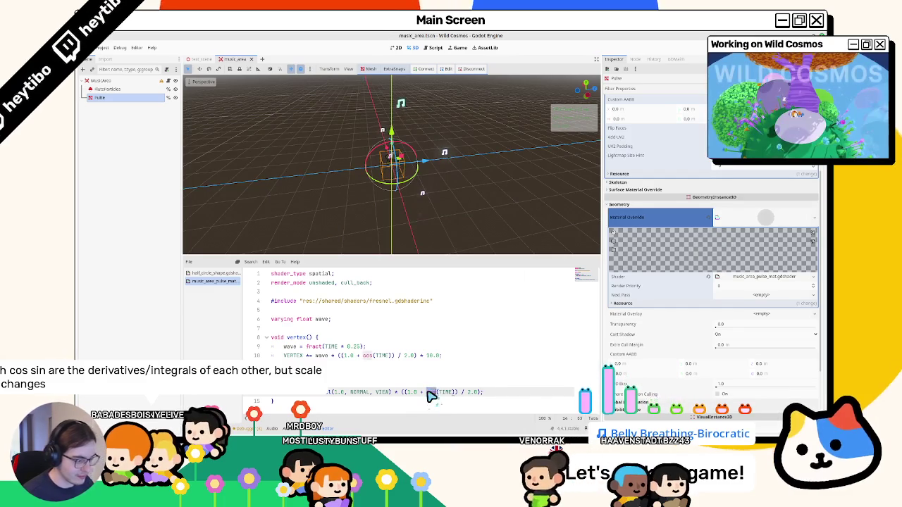
text(sin)
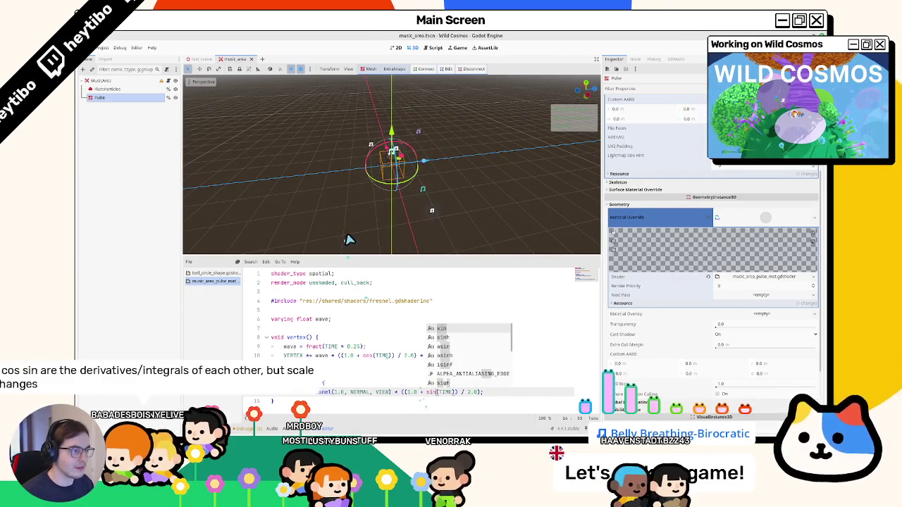
key(Return)
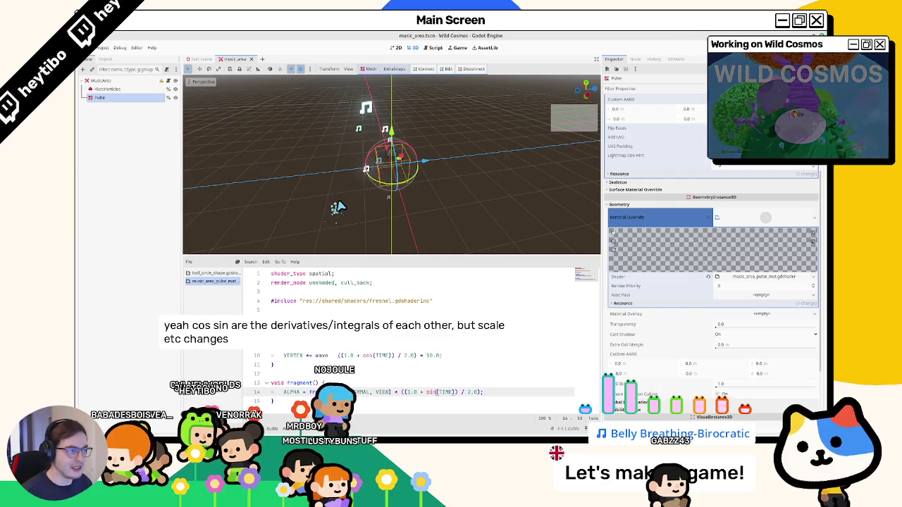
Step: Remove the 1.0 offsets and the / 2.0 from the cos and sin lines
drag(440, 358, 406, 360)
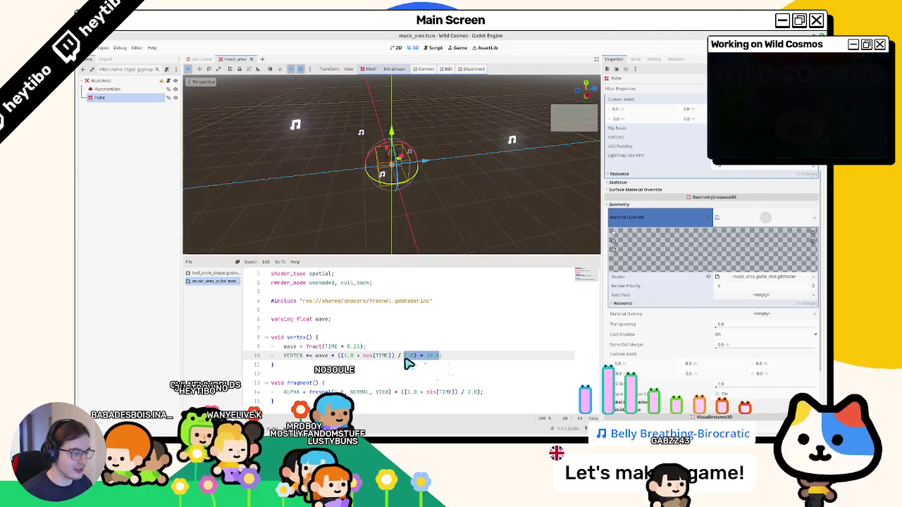
drag(343, 355, 367, 357)
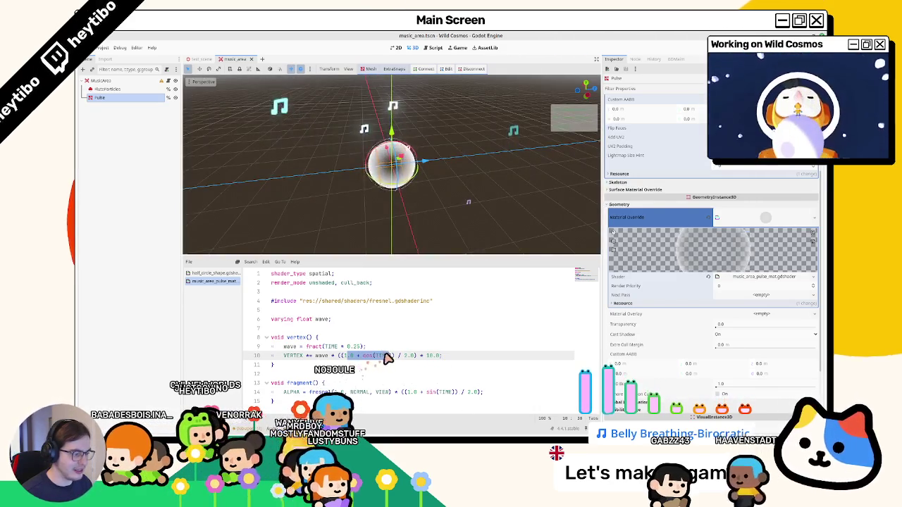
double_click(360, 359)
key(BackSpace)
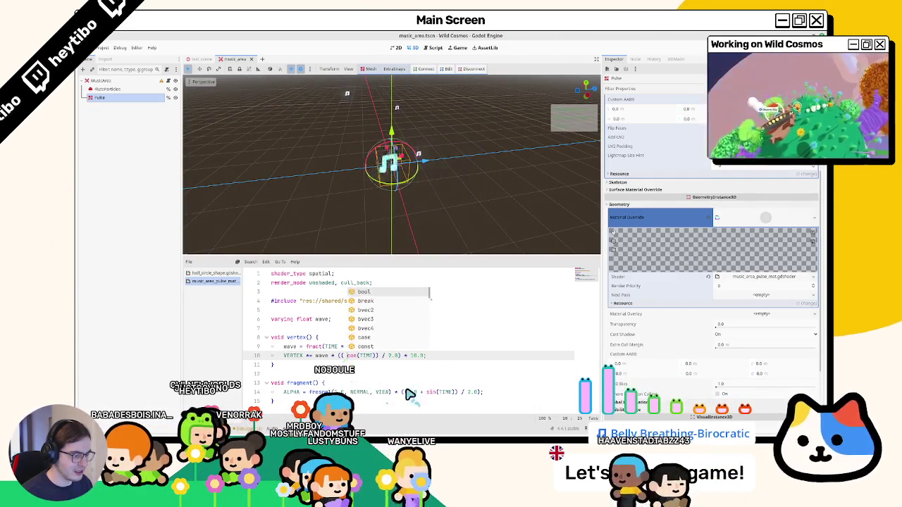
drag(408, 393, 463, 398)
key(BackSpace)
key(BackSpace)
drag(407, 355, 381, 357)
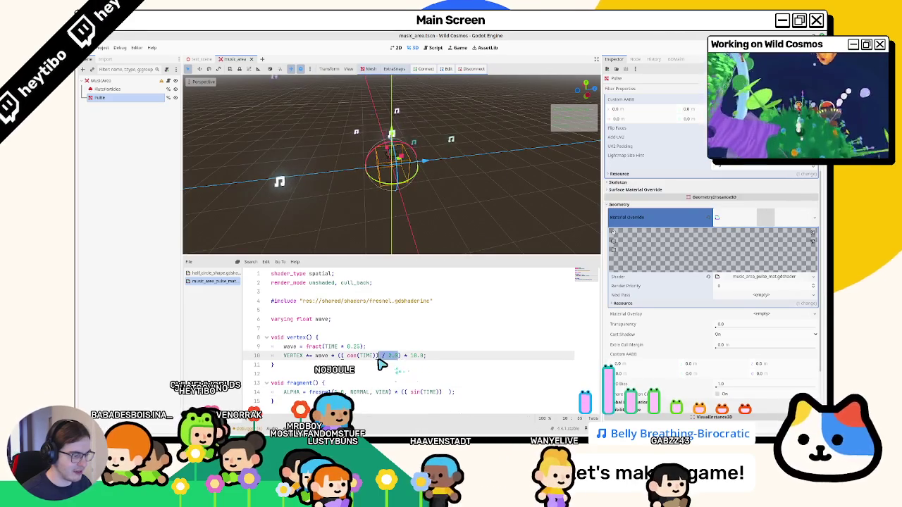
key(BackSpace)
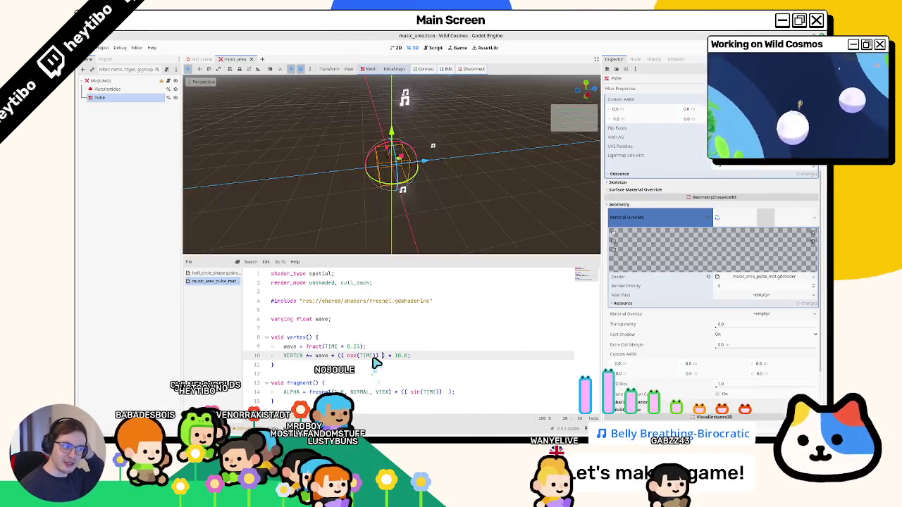
Step: Undo the edits back to wave * 10.0 and (1.0 - wave)
key(ctrl+z)
key(ctrl+z)
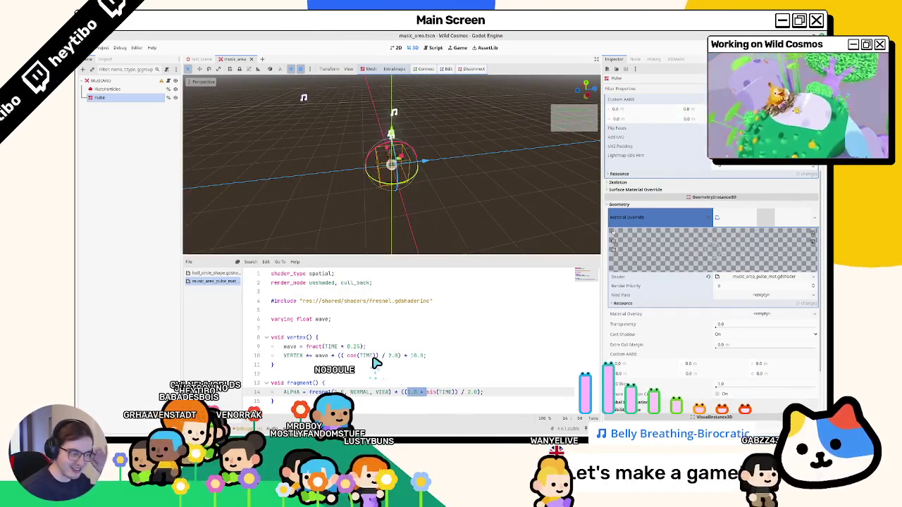
key(ctrl+z)
key(ctrl+s)
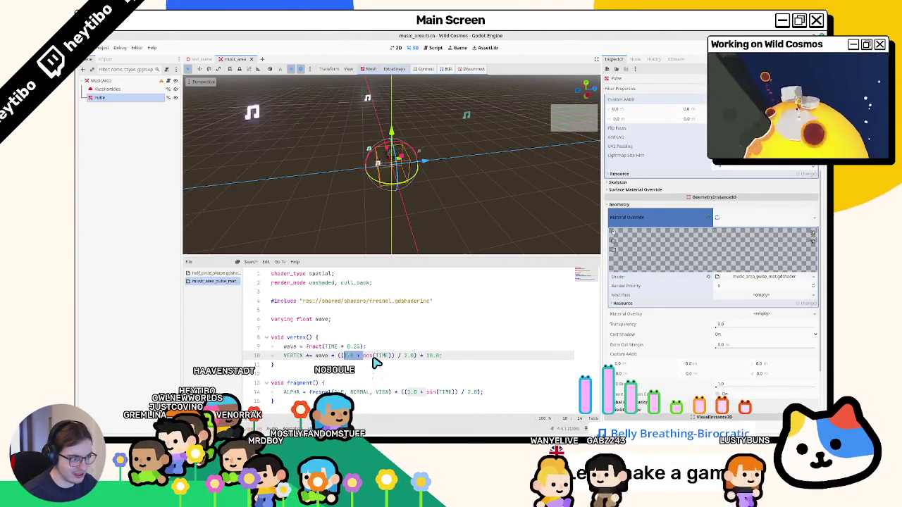
key(ctrl+z)
key(ctrl+z)
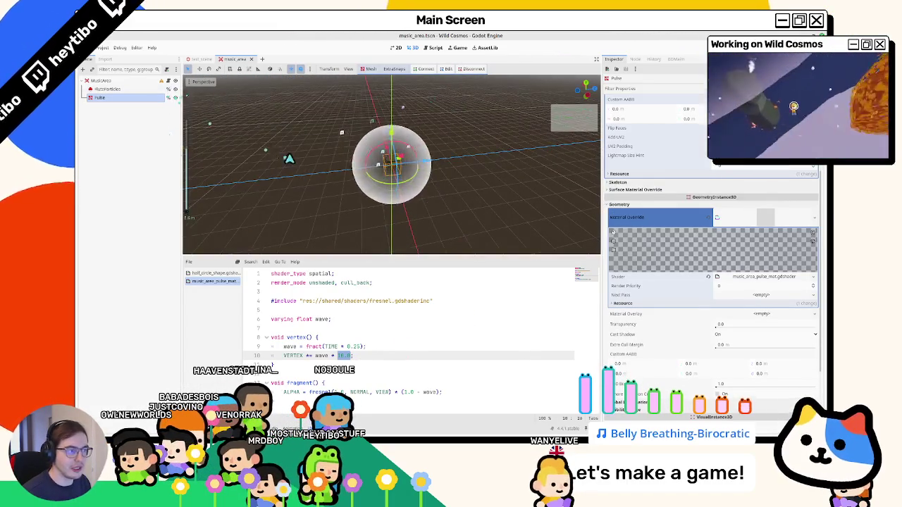
Step: Open the music_area.gd script from the MusicArea node's script icon
click(166, 81)
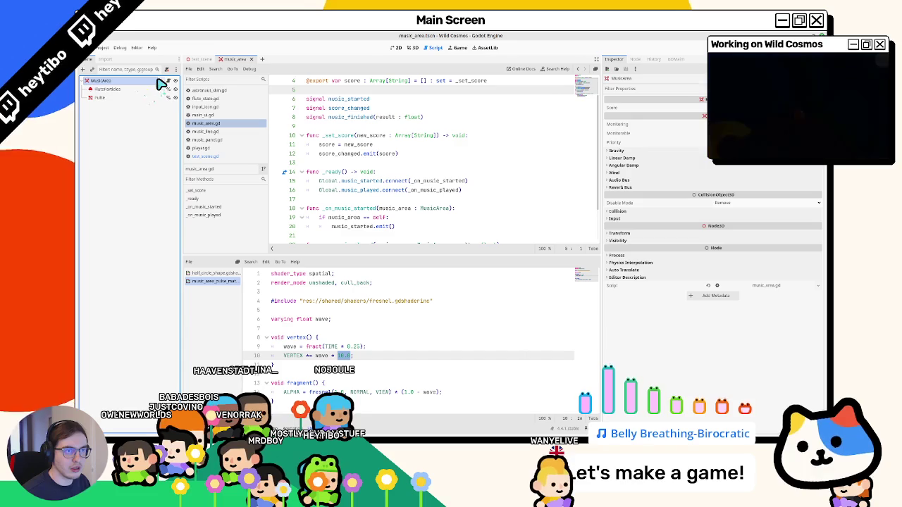
mouse_move(160, 83)
click(413, 47)
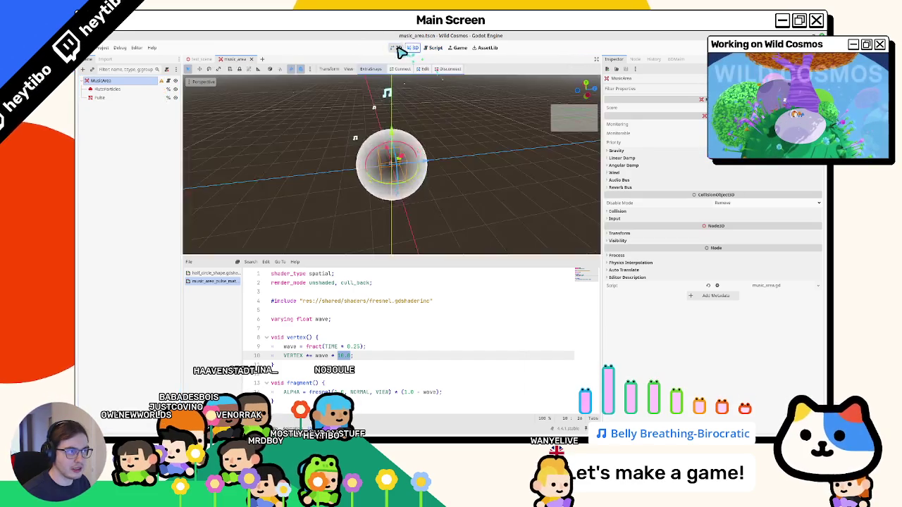
click(396, 47)
click(168, 80)
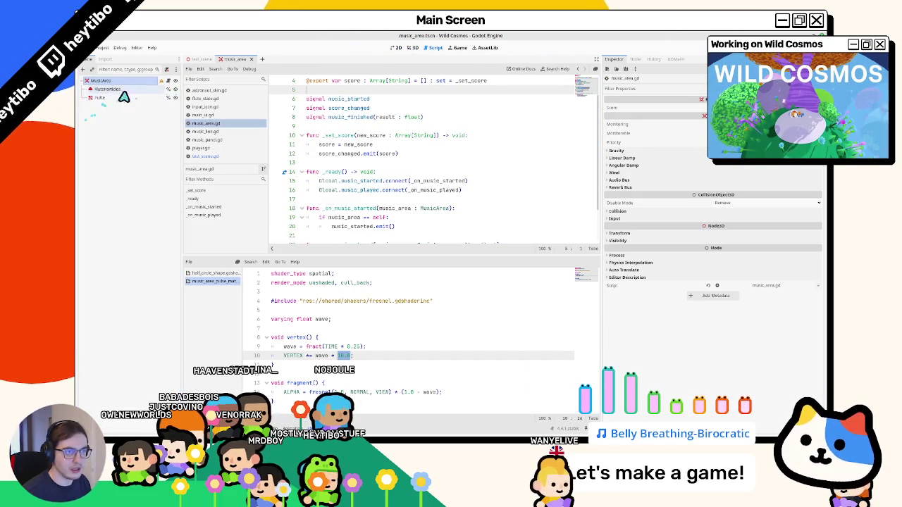
scroll(371, 162, up, 2)
click(100, 89)
shift+click(101, 97)
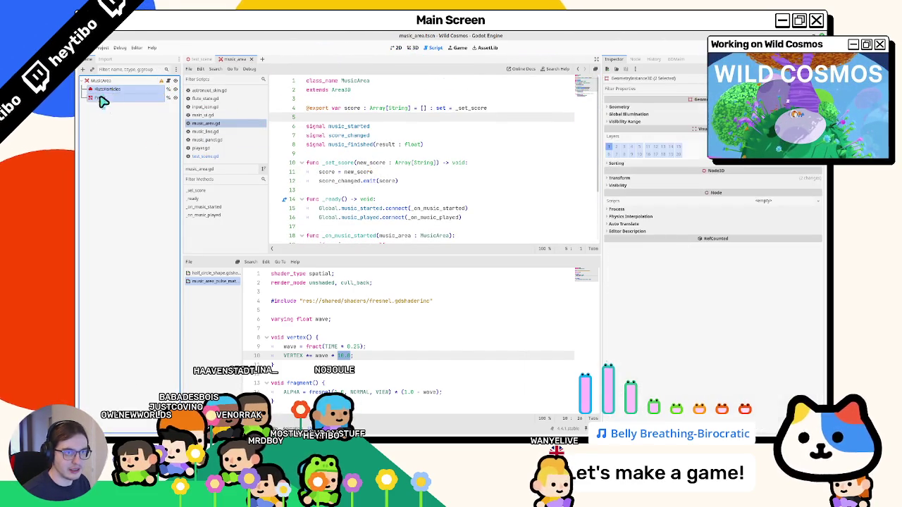
mouse_move(102, 97)
mouse_down()
mouse_move(392, 127)
mouse_move(382, 125)
mouse_up()
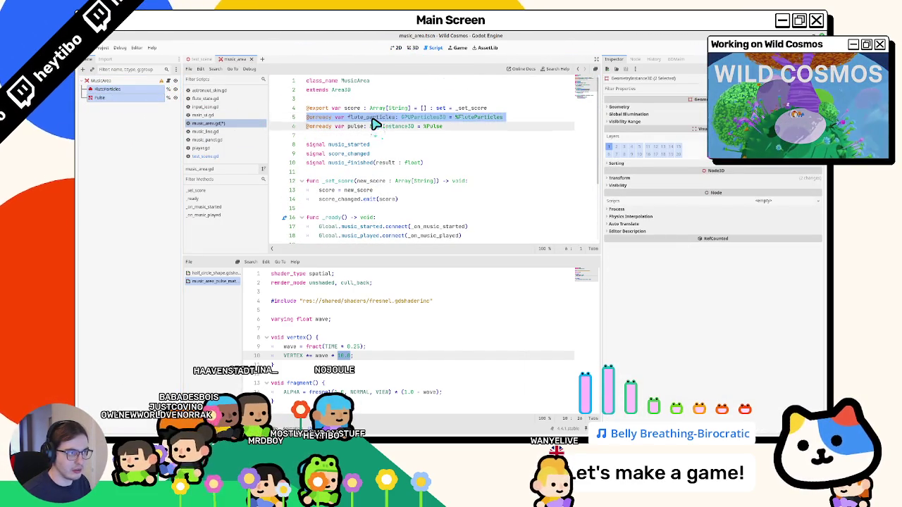
click(498, 108)
key(Return)
key(ctrl+z)
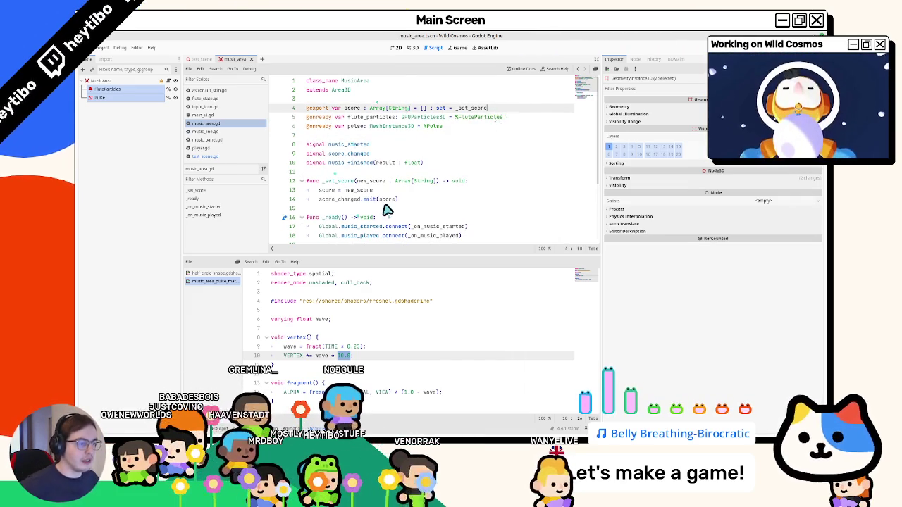
scroll(392, 207, down, 3)
Step: Declare 'var shape: CollisionShape3D' inside _ready()
click(479, 163)
key(Return)
key(Return)
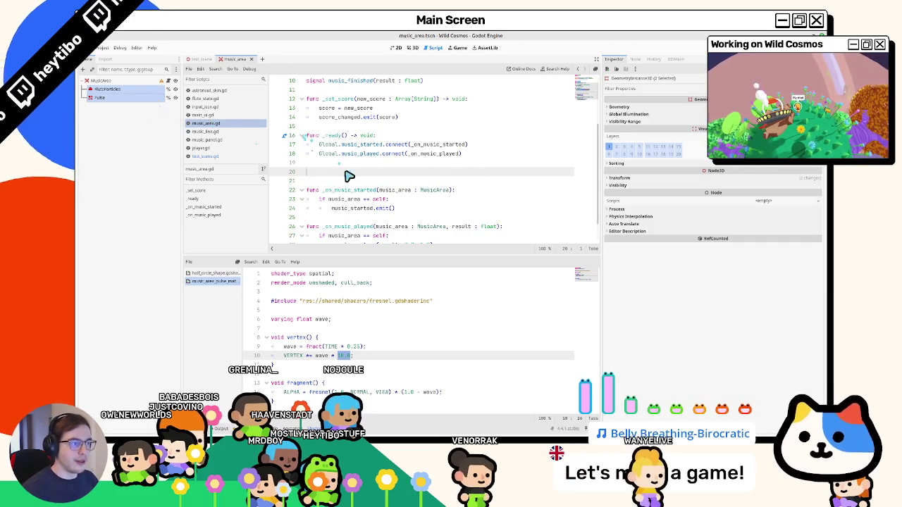
scroll(345, 175, up, 2)
scroll(344, 162, down, 1)
text(var shape:)
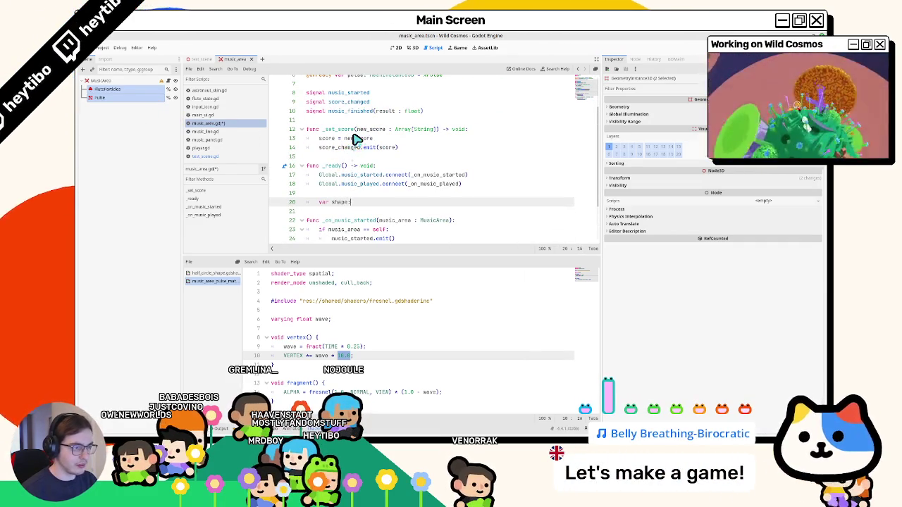
text( collisionshap)
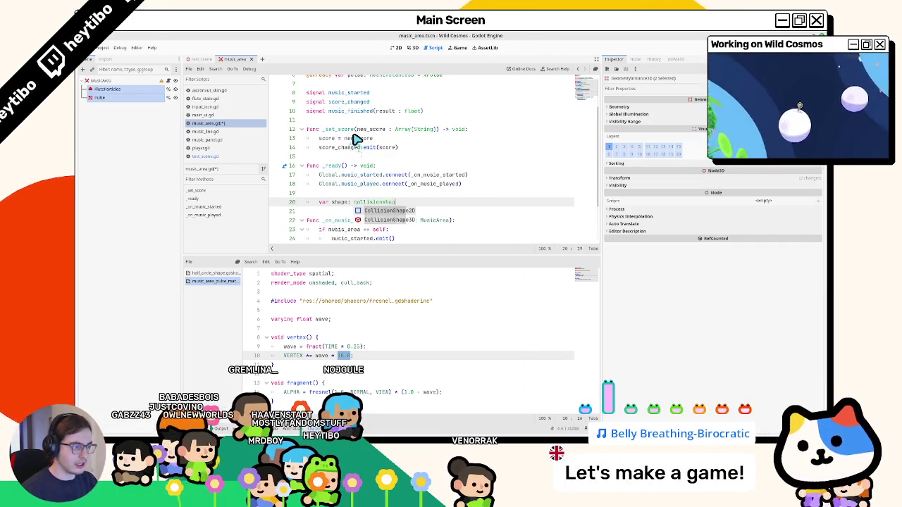
key(Down)
key(Return)
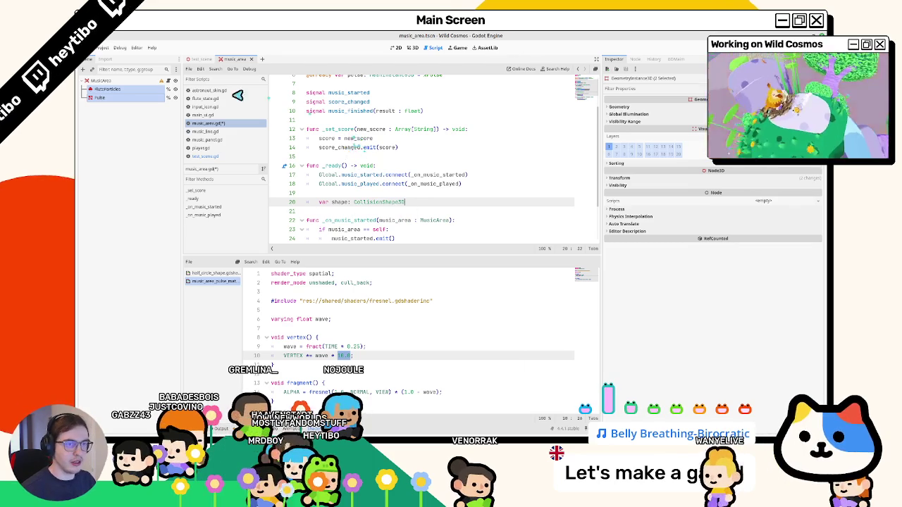
click(114, 128)
key(ctrl+a)
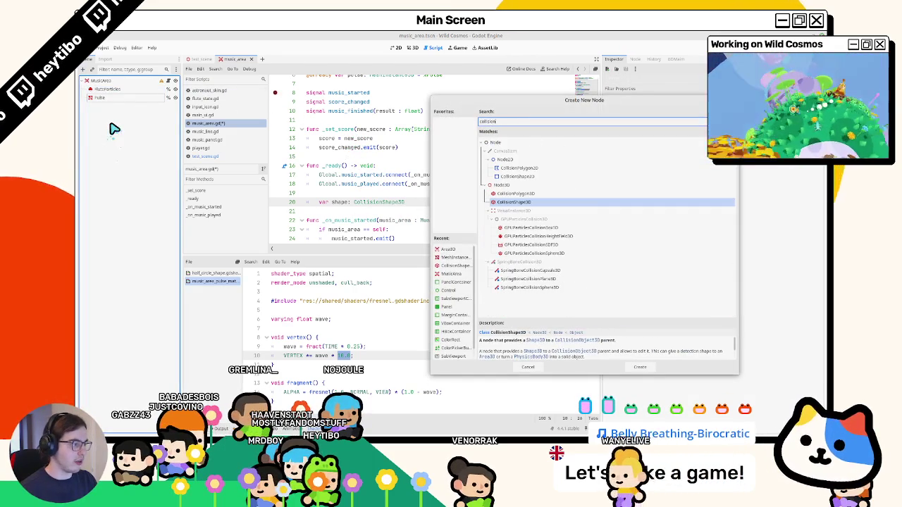
key(Escape)
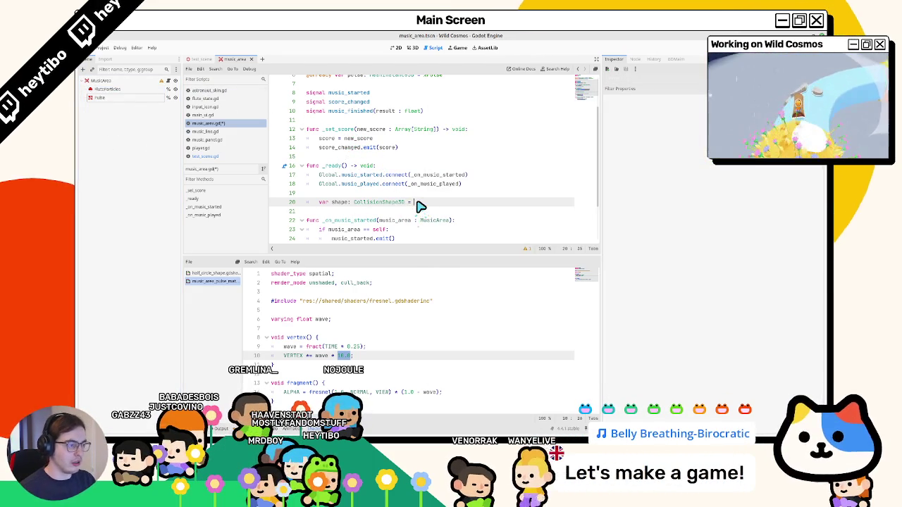
Step: Assign shape from find_children(...) with false as the last argument, followed by .pop_front()
text(= find_c)
key(Down)
key(Return)
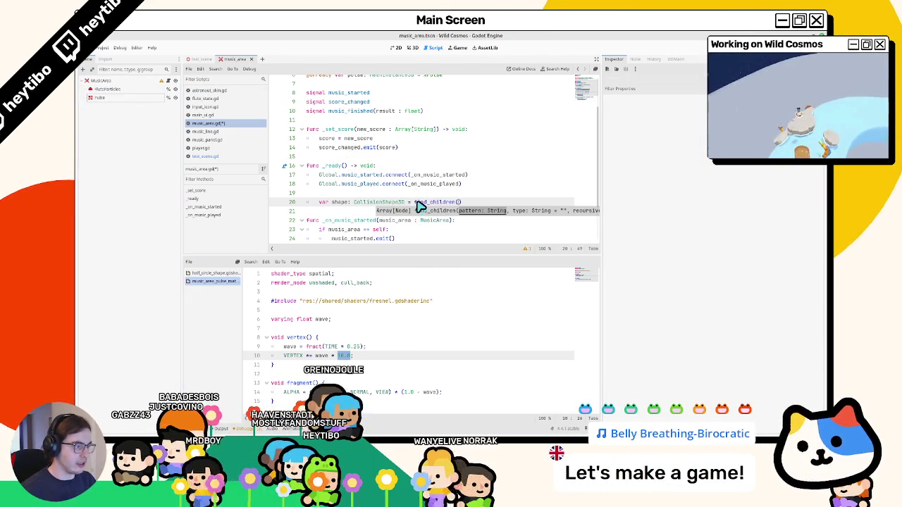
text(, "CollisionShape3D)
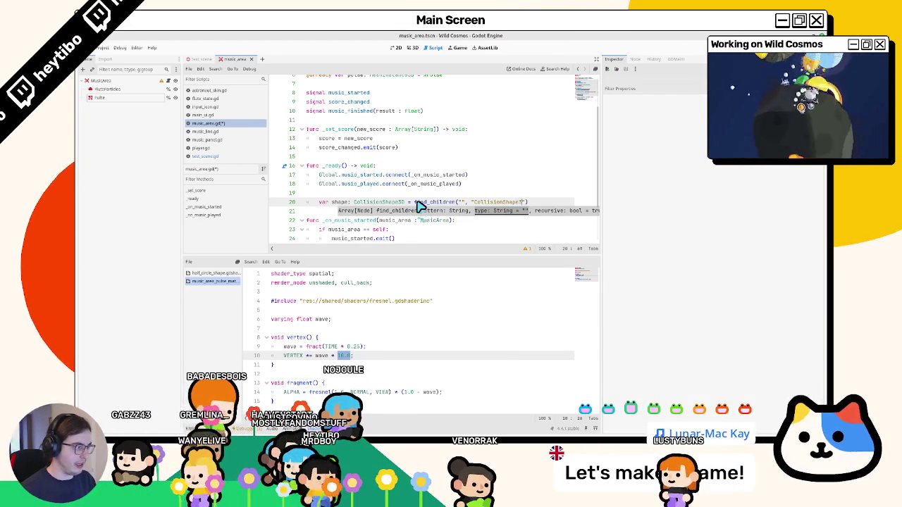
text(, false,)
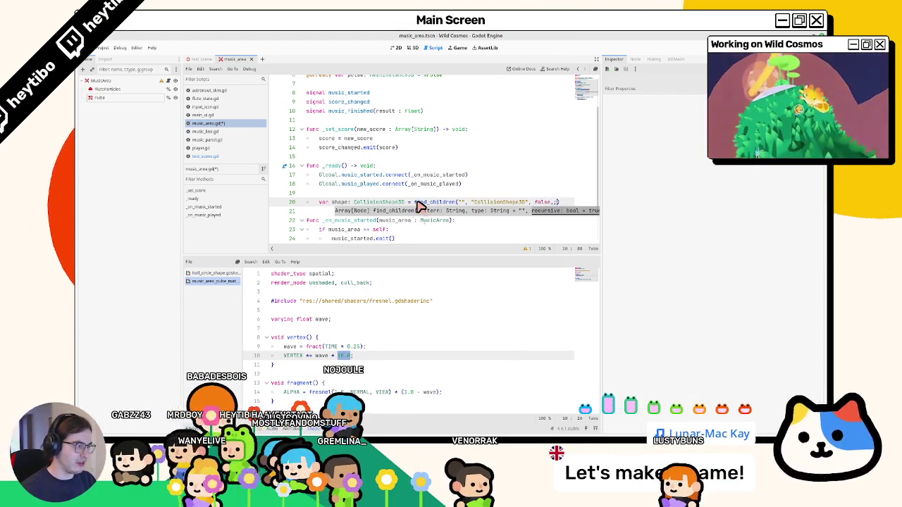
key(BackSpace)
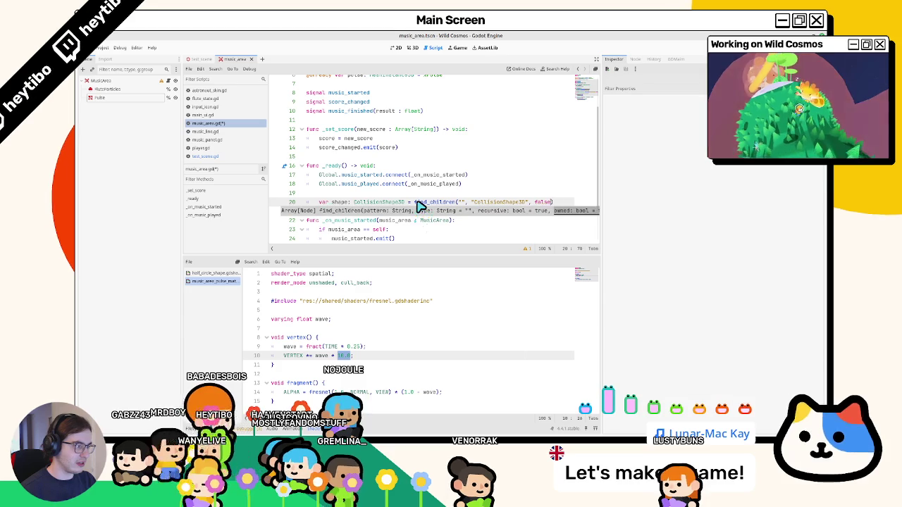
text(rue)
key(BackSpace)
key(BackSpace)
key(BackSpace)
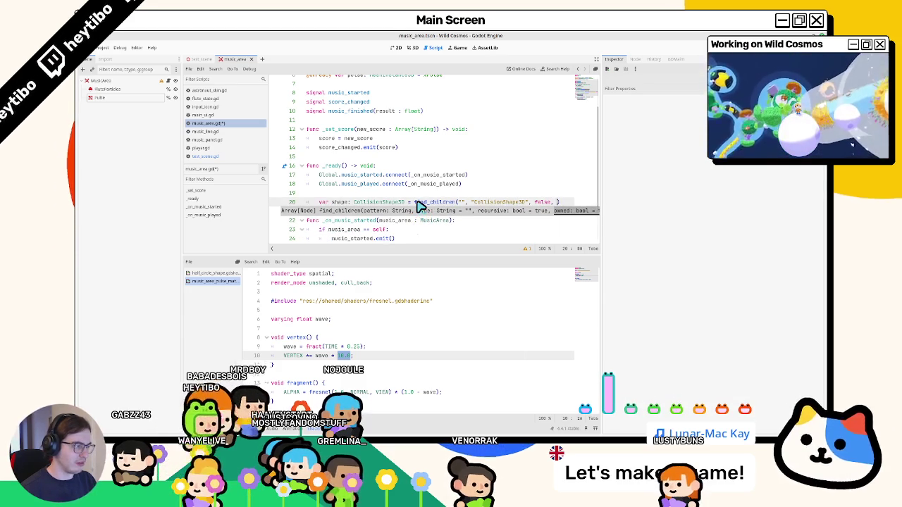
text(false)
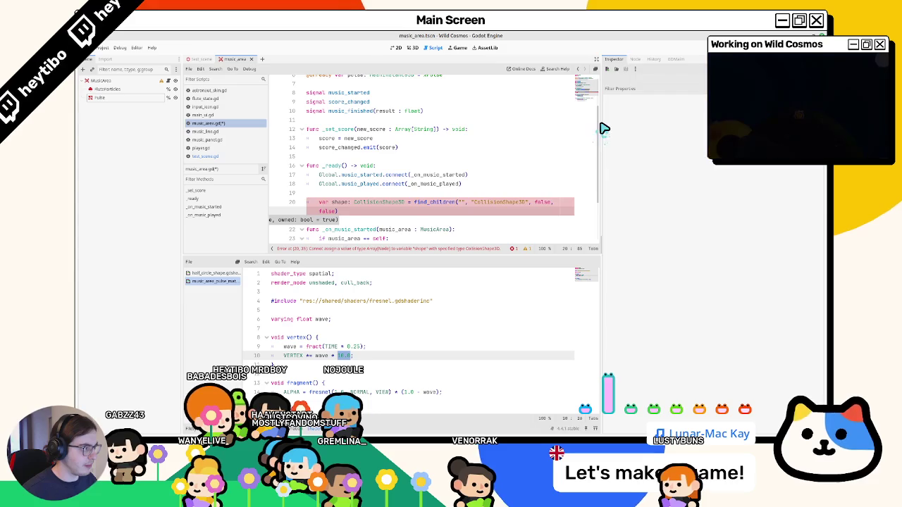
drag(603, 128, 694, 134)
key(Up)
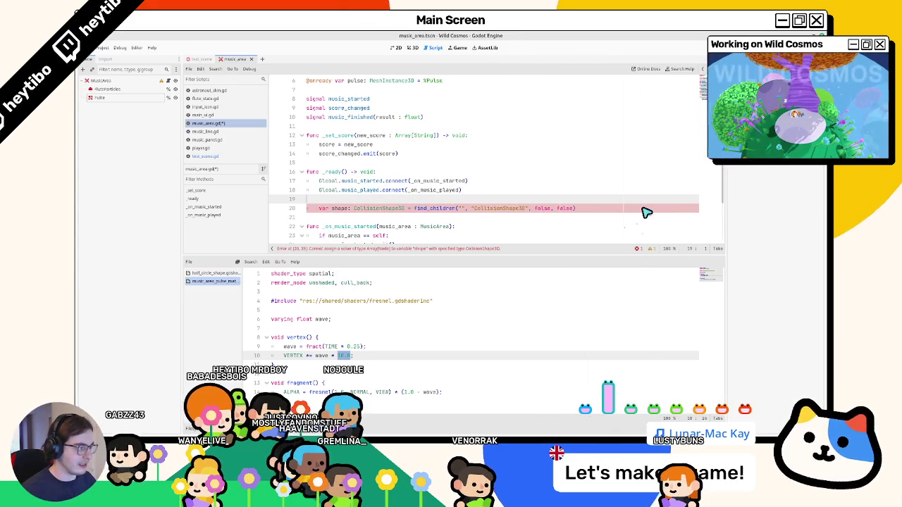
key(Down)
text(pop_front())
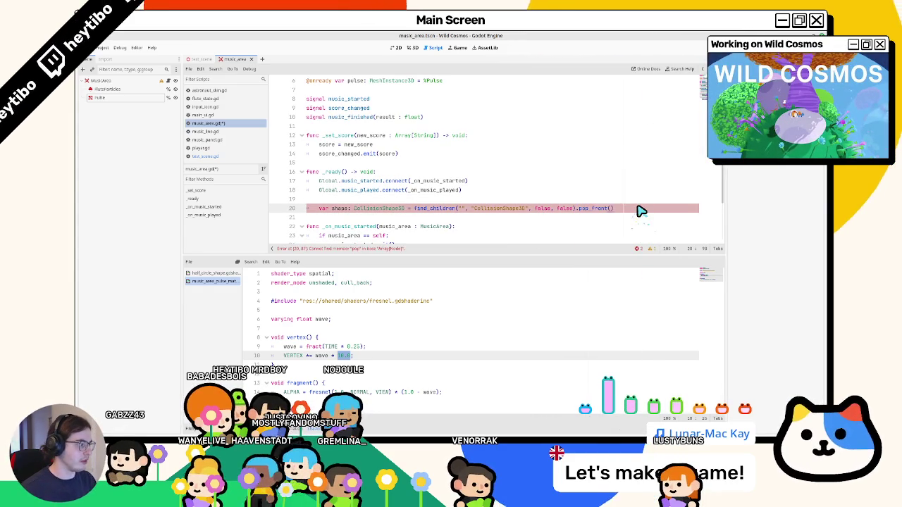
Step: Add a CollisionShape3D child under MusicArea, then undo it
key(Return)
text(shape.)
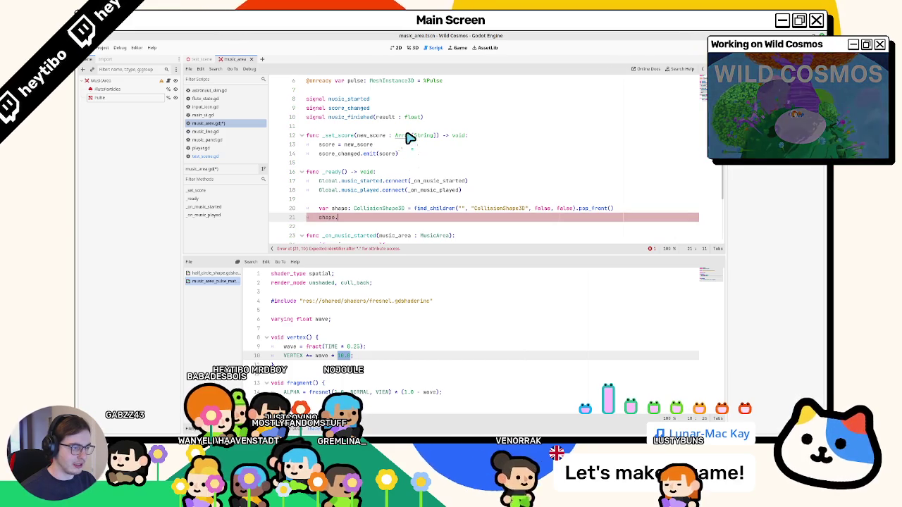
key(BackSpace)
key(BackSpace)
key(BackSpace)
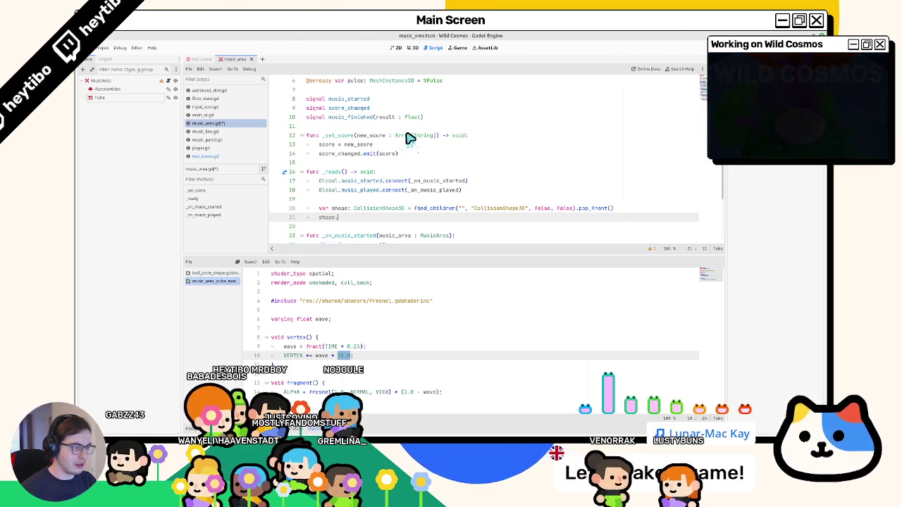
click(126, 79)
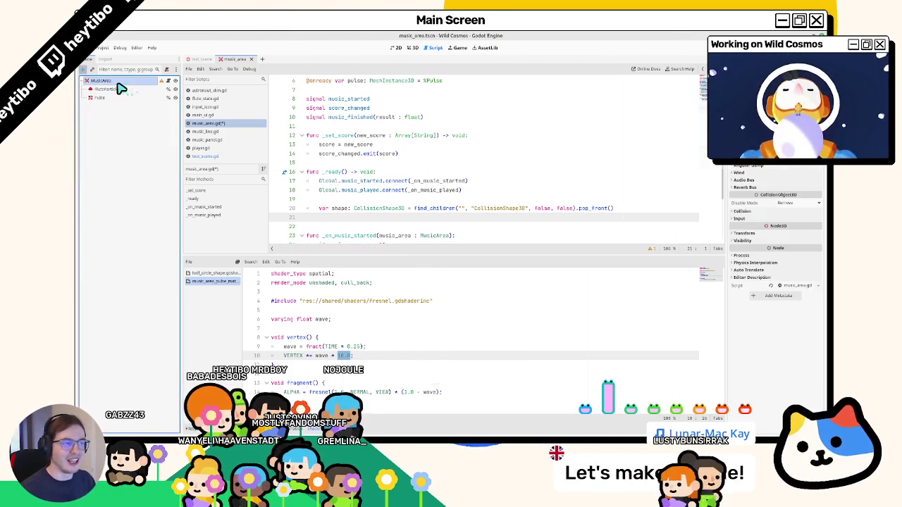
key(ctrl+a)
text(clisio)
key(Return)
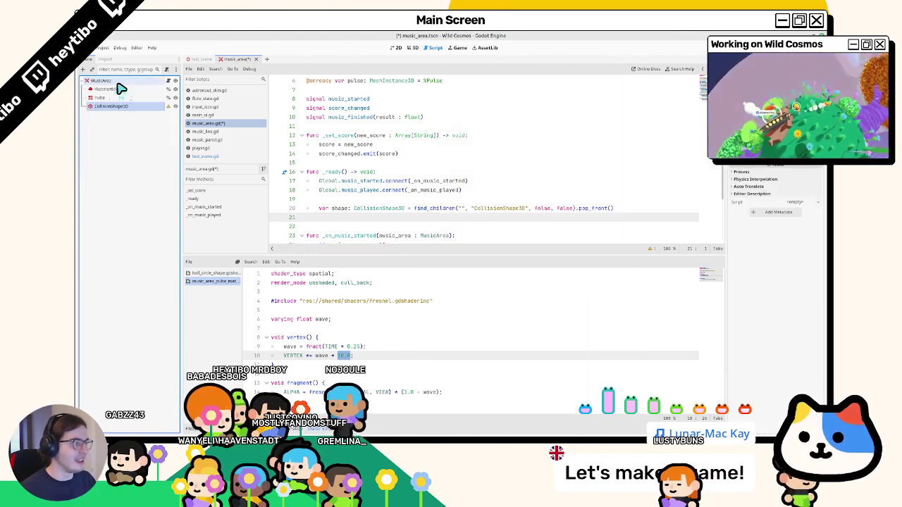
key(ctrl+z)
text(shape.shape)
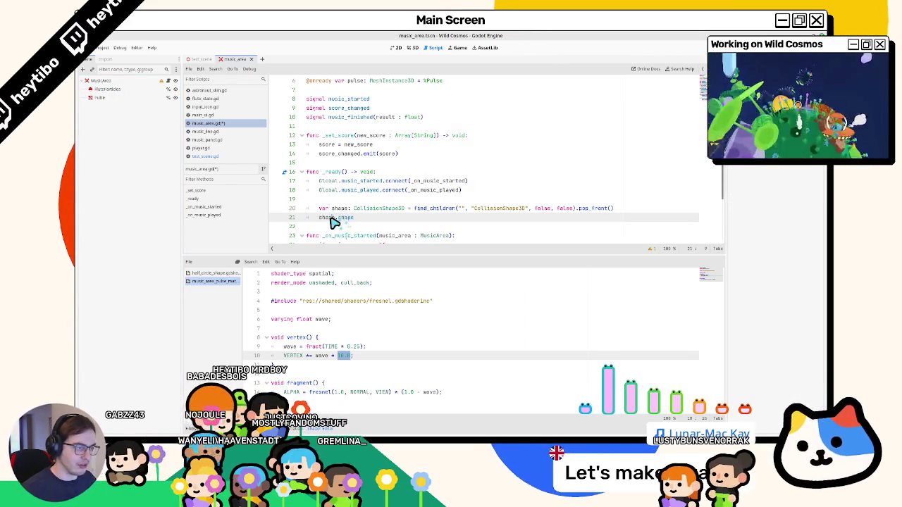
Step: Rename the variable to col_shape and add an 'if col_shape == null: return' check
alt+click(342, 209)
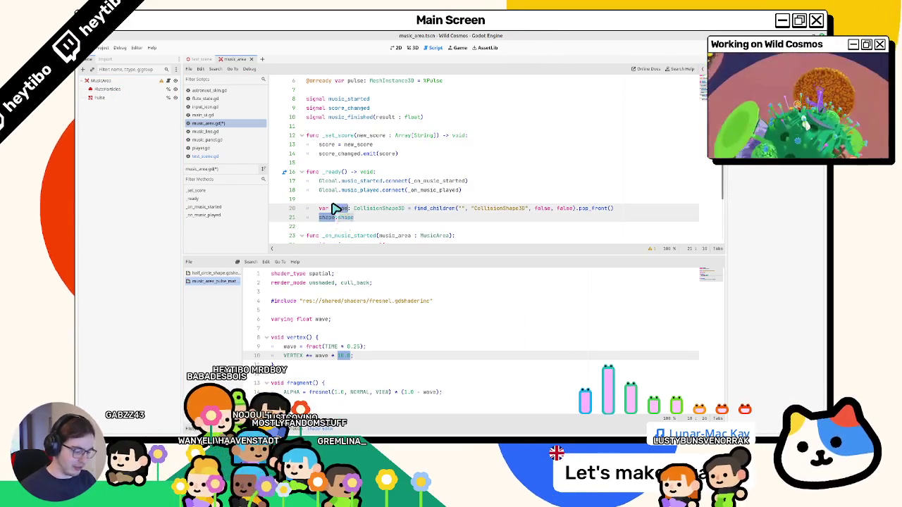
text(col_shape)
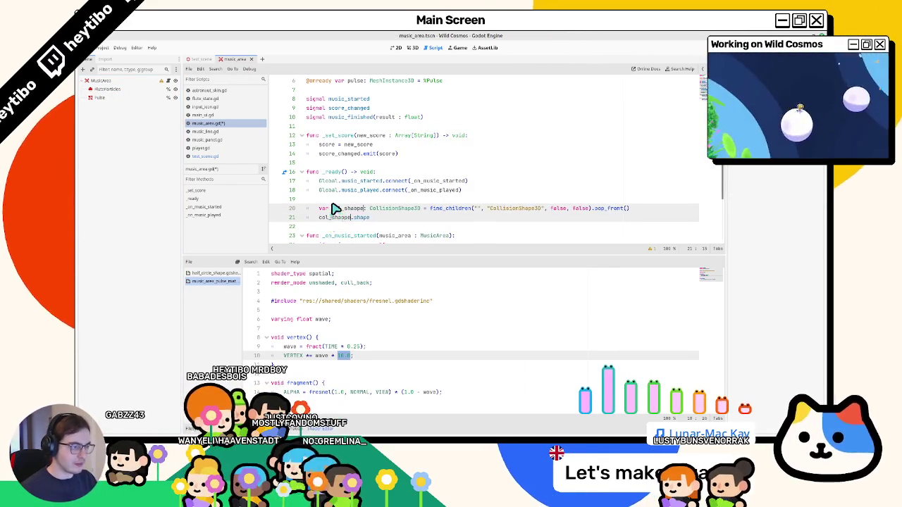
key(Escape)
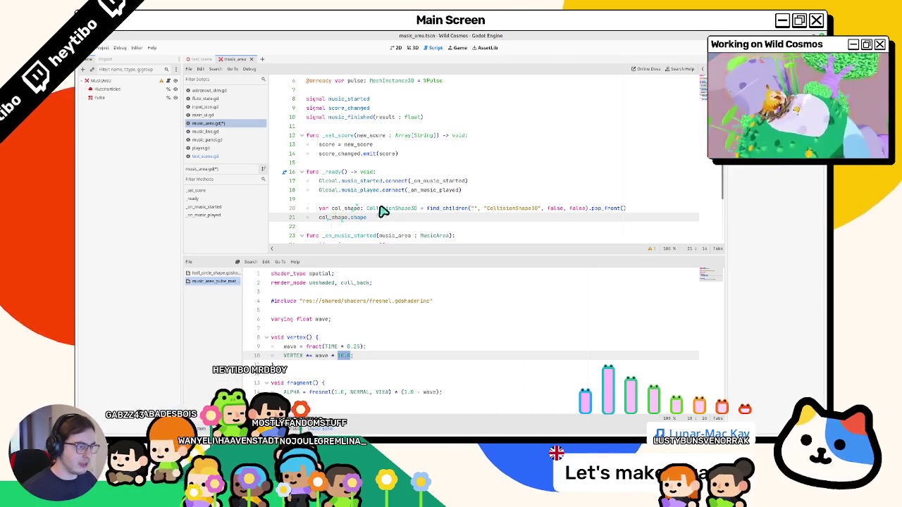
click(342, 209)
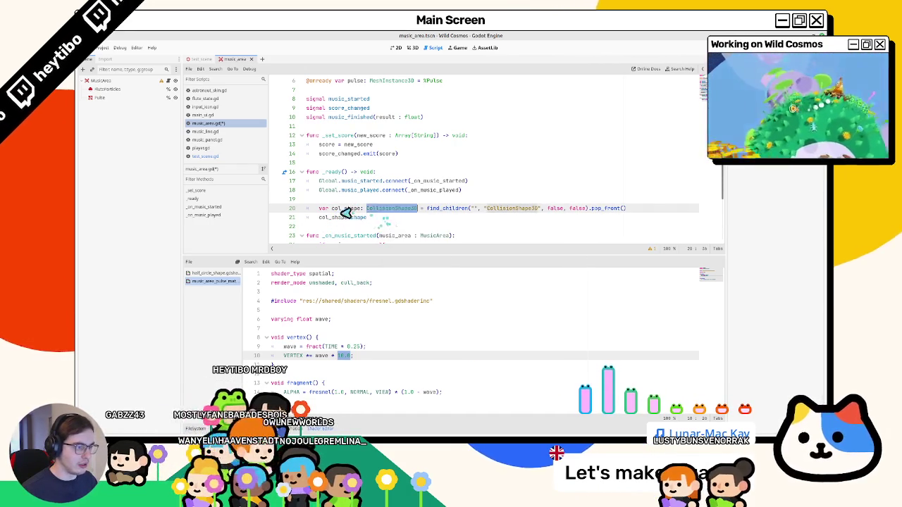
click(646, 213)
key(Return)
text(if col_shape ==)
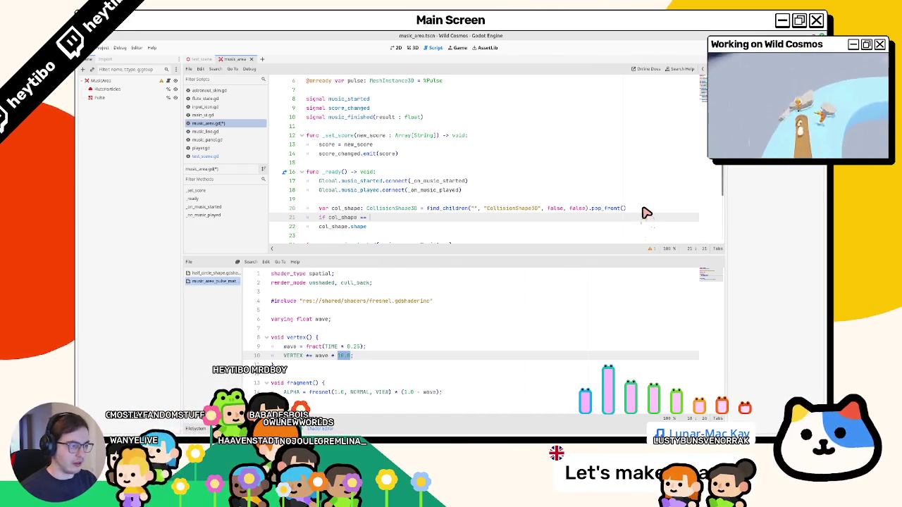
text(null: return)
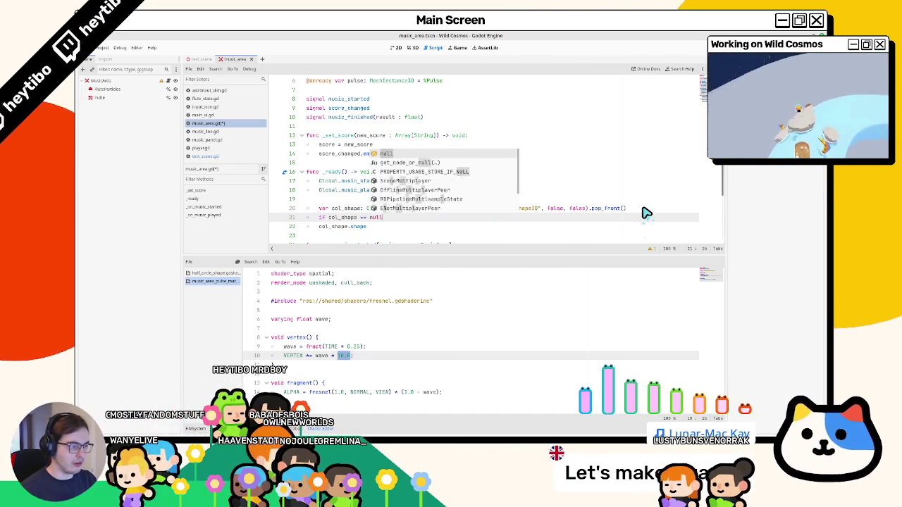
Step: Declare 'var sphere_shape: SphereShape3D = col_shape.shape as SphereShape3D'
click(457, 231)
key(shift+Home)
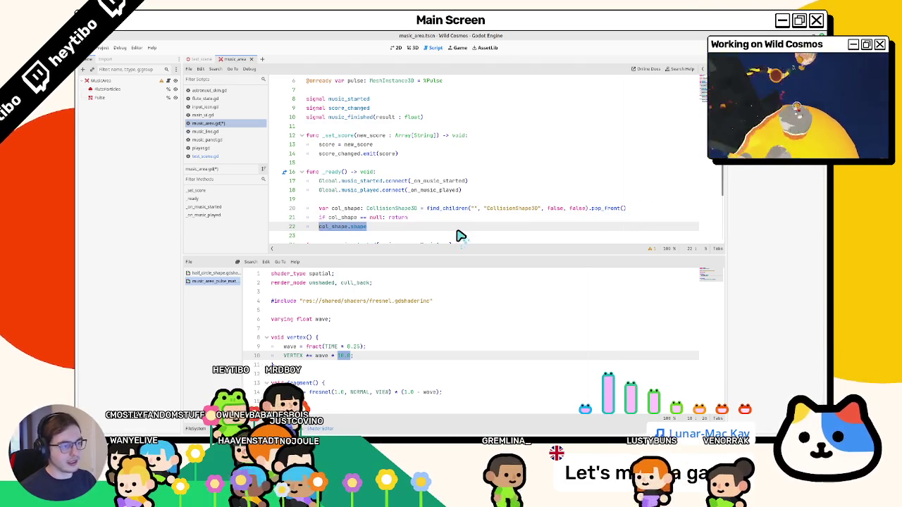
text(var sphere_shape:)
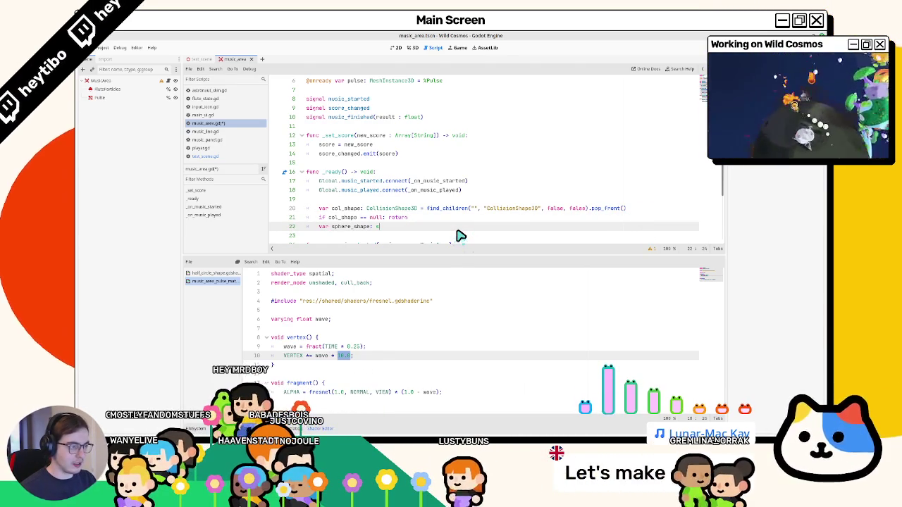
text( sphere)
key(Down)
key(Down)
key(Return)
text(= col_shape.shape as)
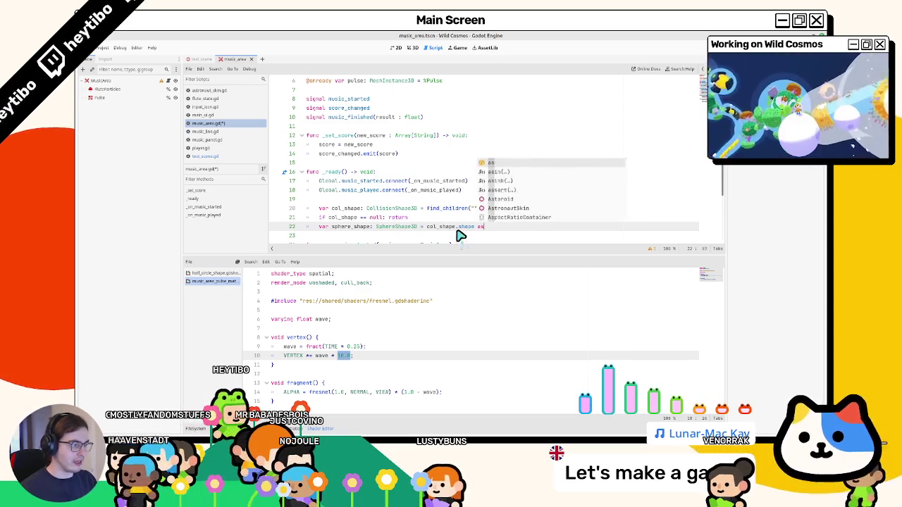
text( spheresh)
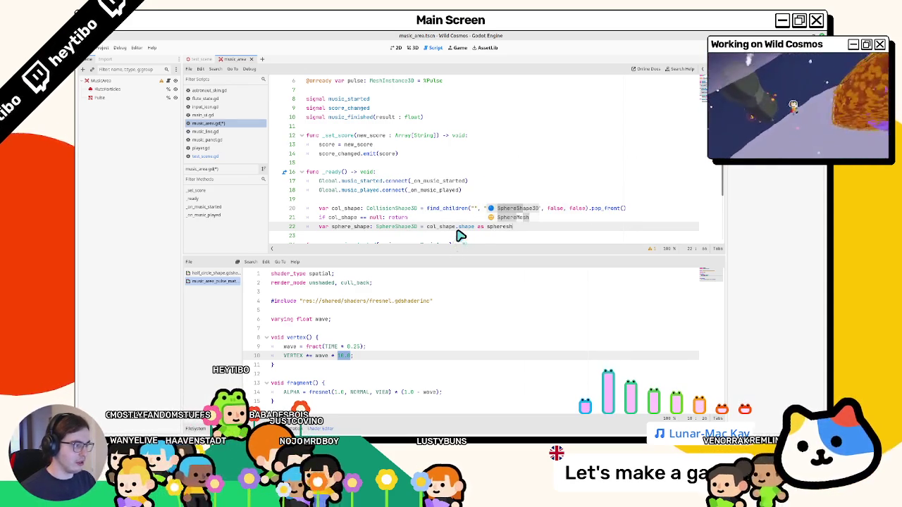
Step: Add 'if sphere_shape == null: return' and start a sphere_shape.radius line
key(Return)
text(if sh)
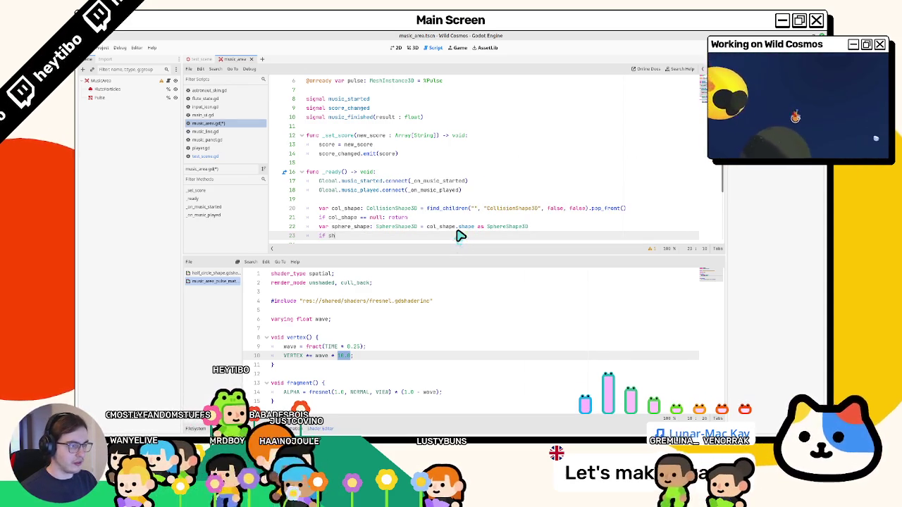
text(p)
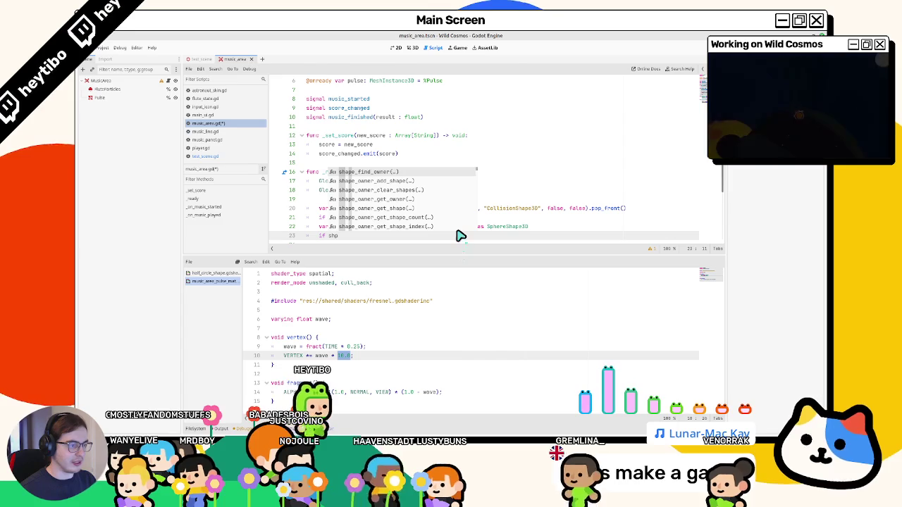
key(BackSpace)
key(BackSpace)
key(BackSpace)
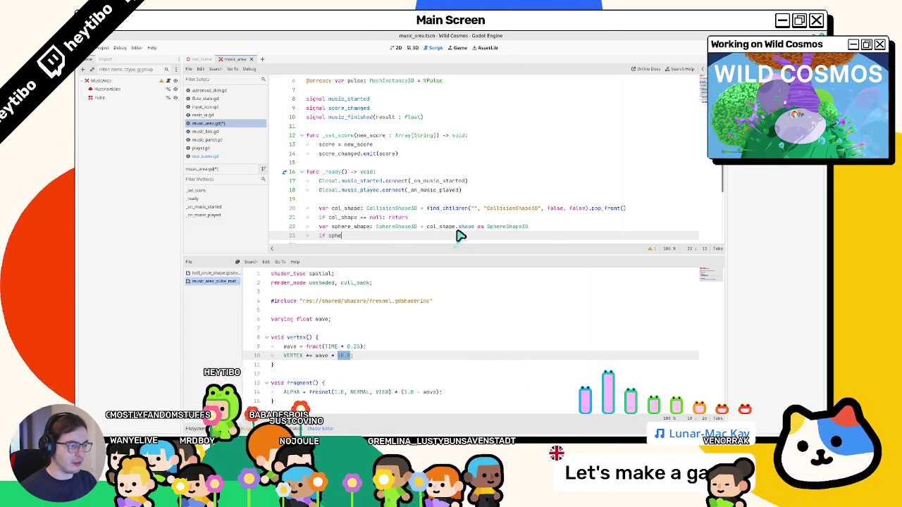
key(Return)
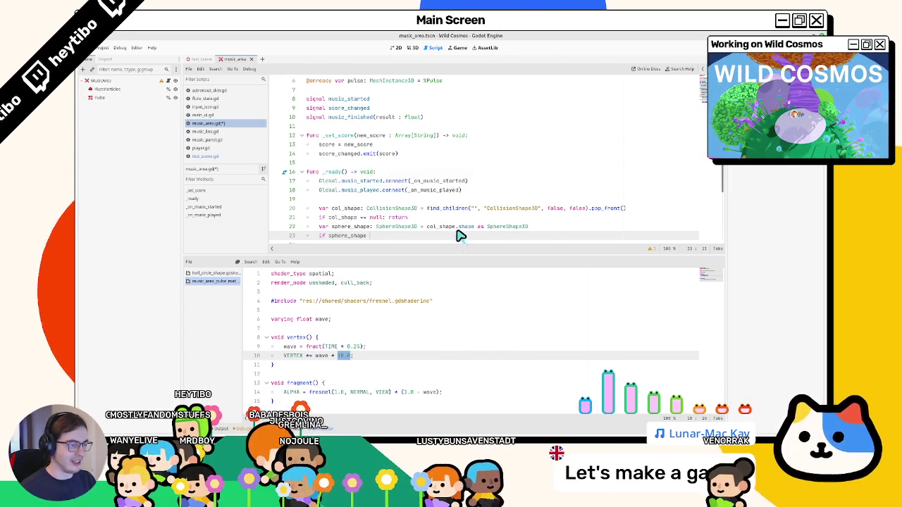
text(nu)
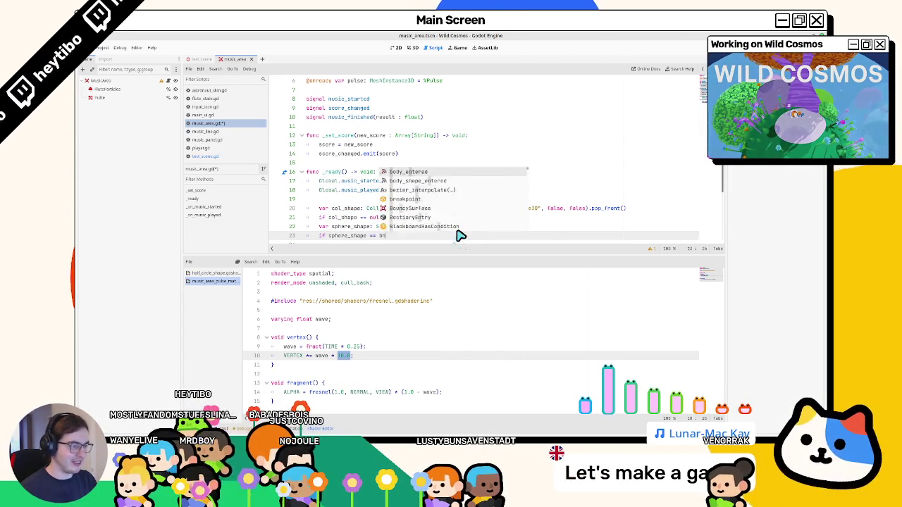
text(ll: return)
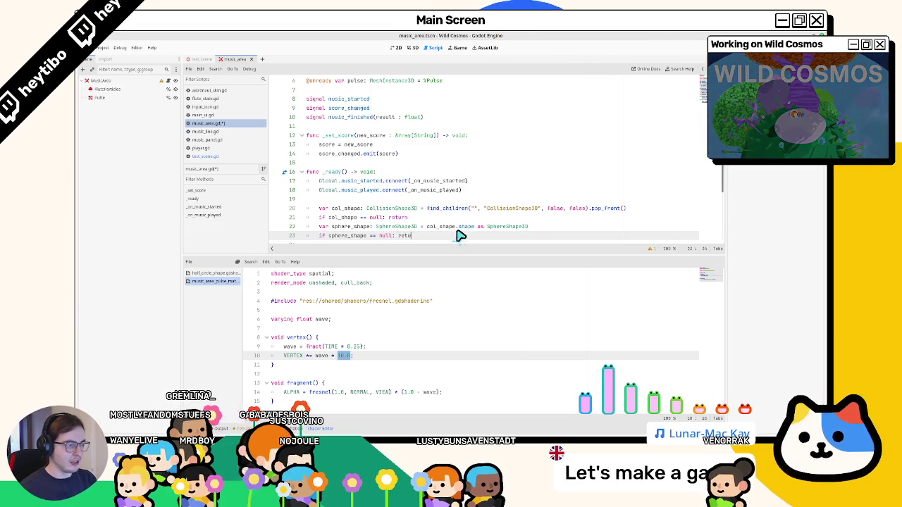
key(Return)
text(sphere_shape)
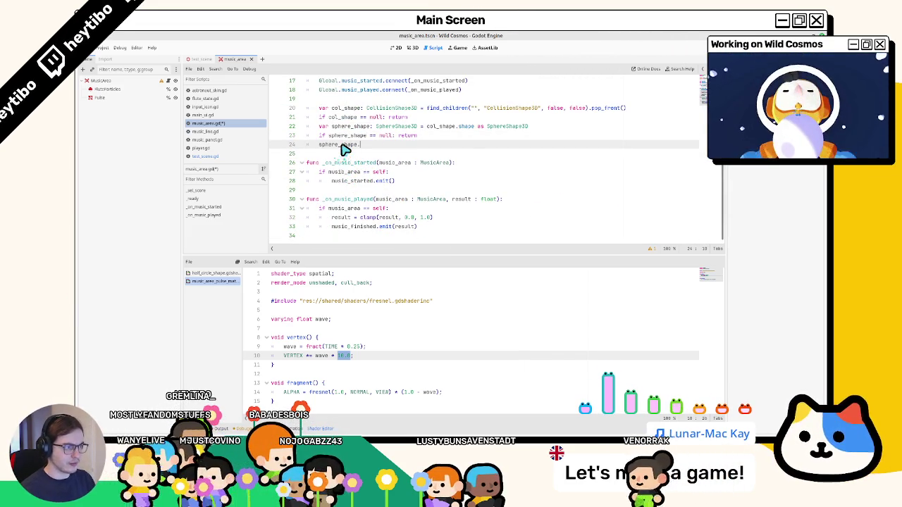
text(.r)
Step: Open the pulse shader and move 'varying float wave;' above the fresnel include
key(Return)
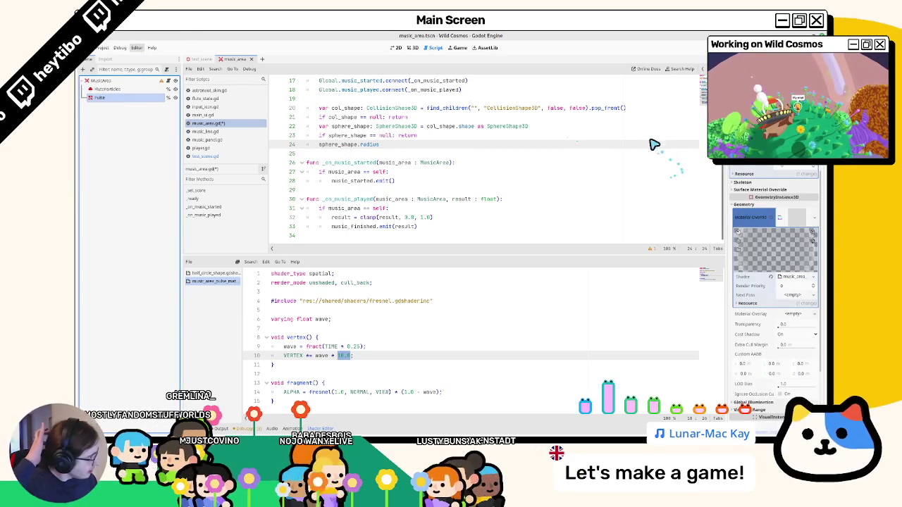
drag(793, 277, 684, 272)
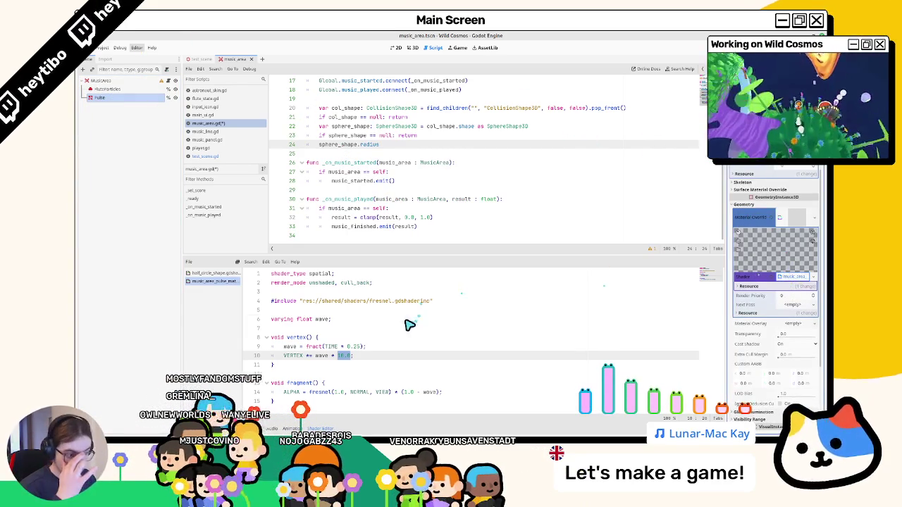
drag(410, 325, 409, 324)
key(Return)
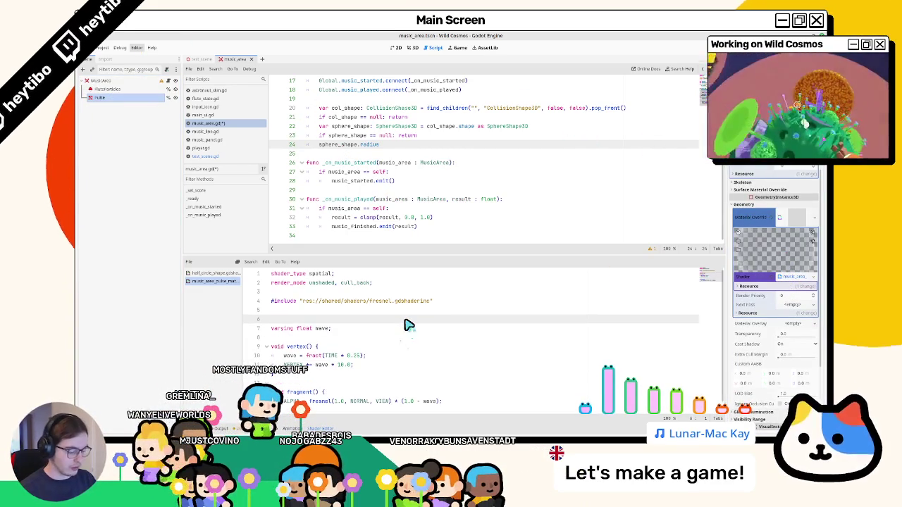
key(Delete)
key(alt+Up)
key(alt+Up)
key(alt+Up)
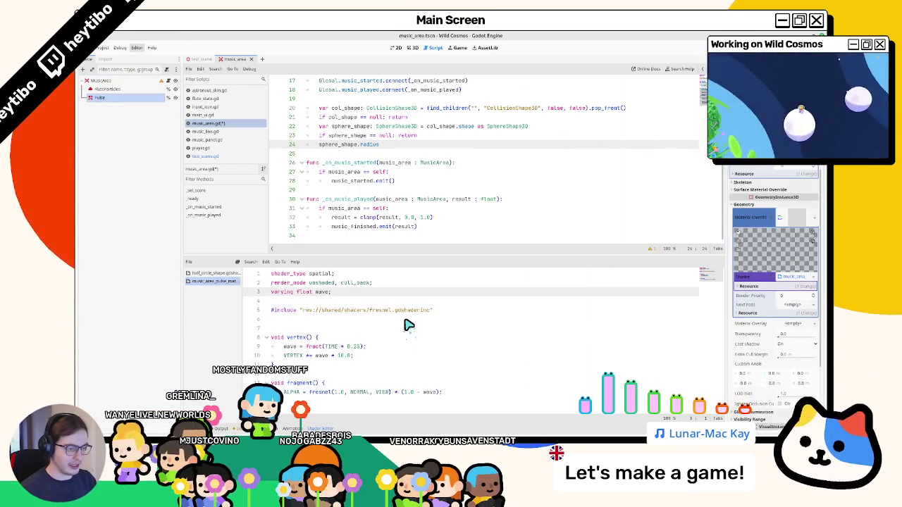
key(Up)
key(Return)
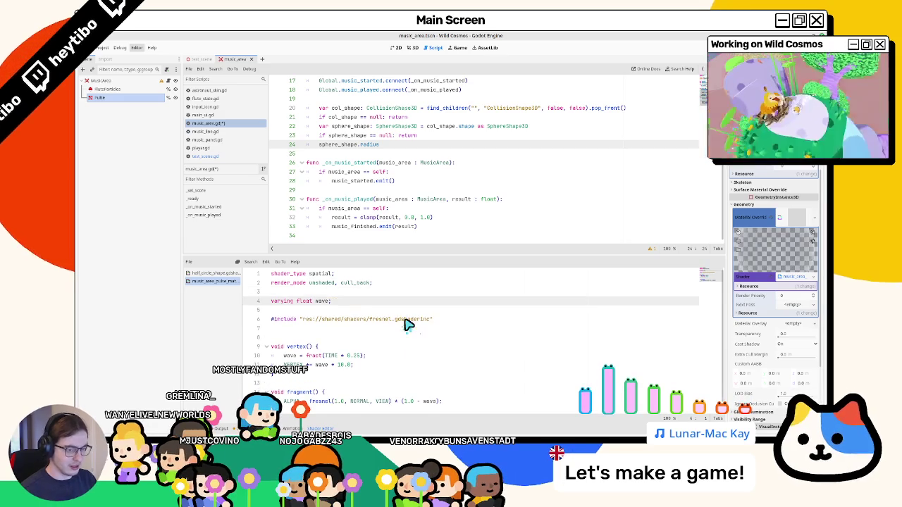
key(Return)
Step: Add 'uniform float radius = 1.0;' above the wave varying and save
text(uniform)
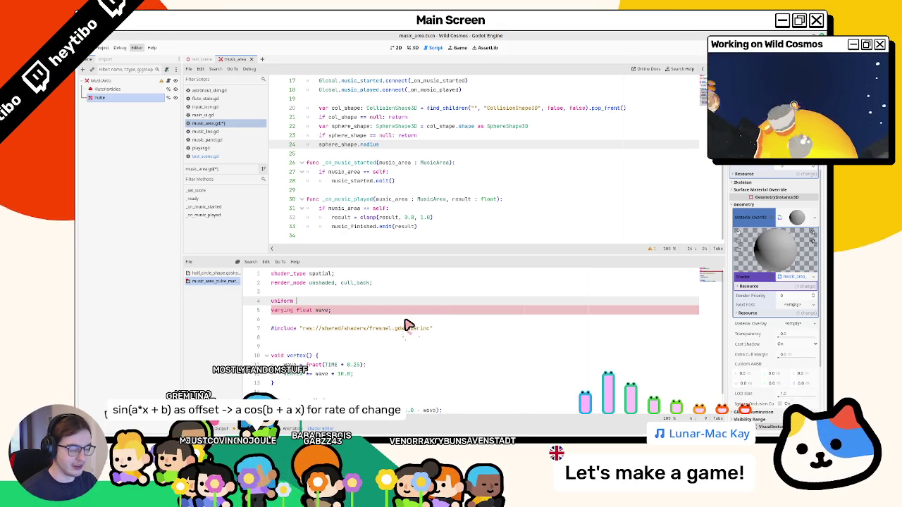
text(float re)
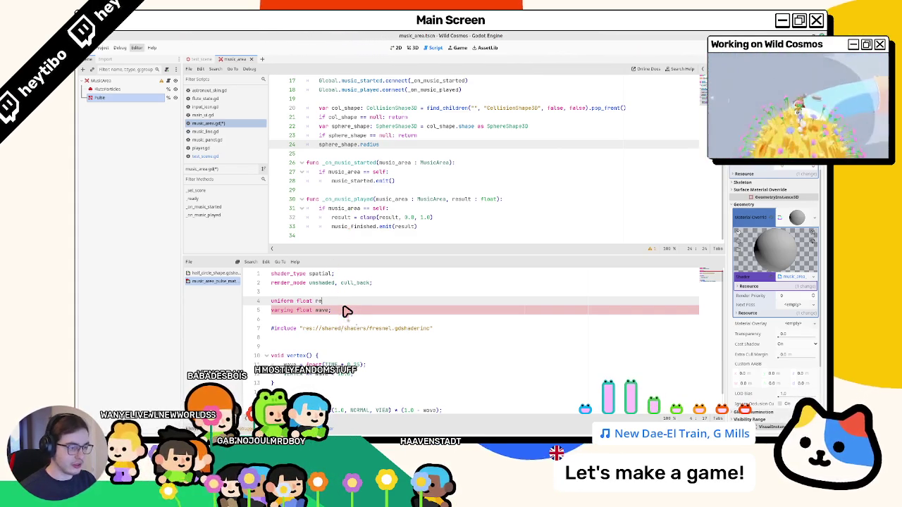
text(adius = 10.)
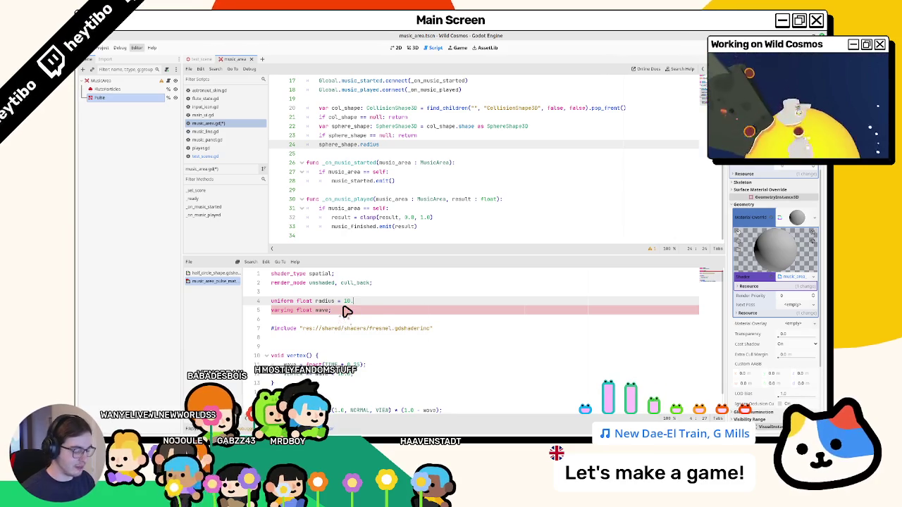
key(BackSpace)
key(BackSpace)
text(.0;)
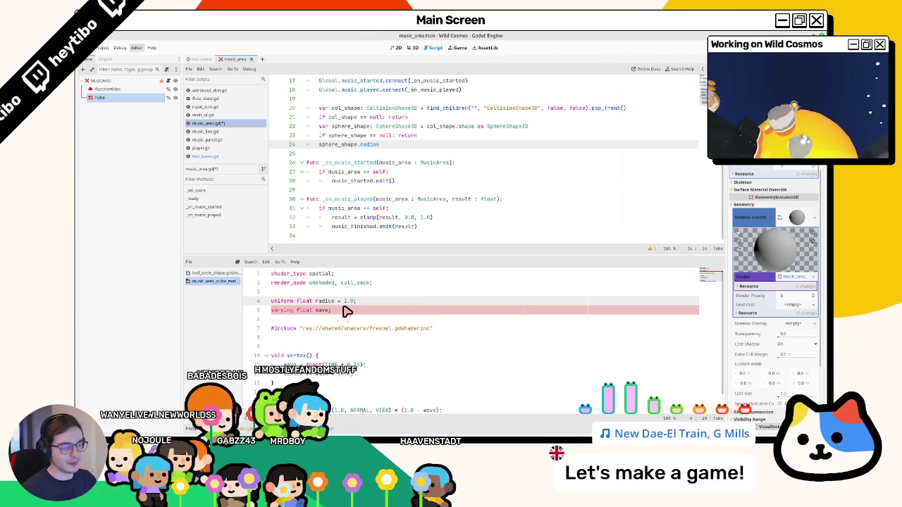
key(ctrl+s)
Step: Add a pulse.material_override line below the sphere radius line in _ready()
click(349, 374)
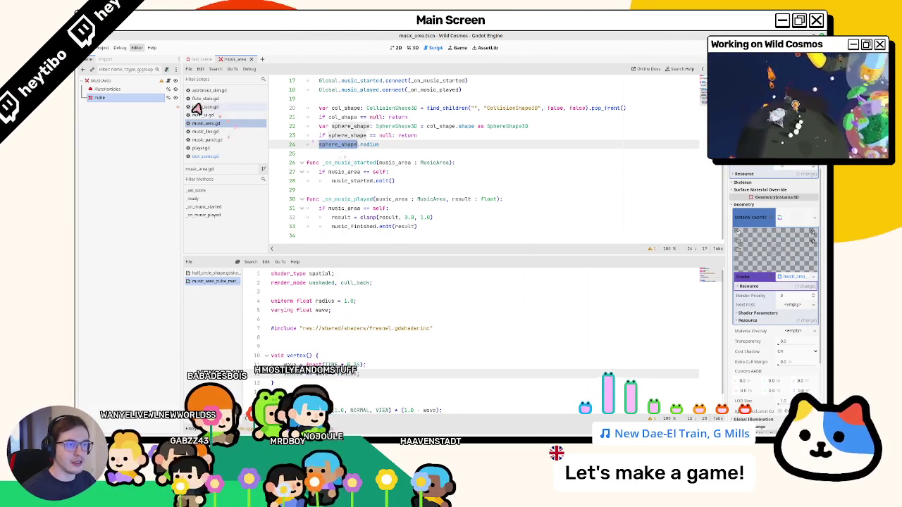
scroll(418, 159, up, 5)
click(347, 127)
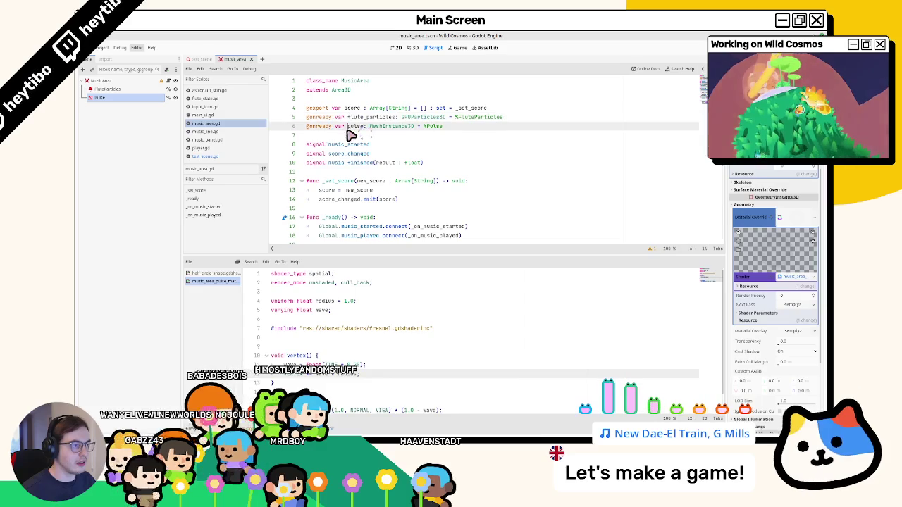
scroll(350, 209, down, 4)
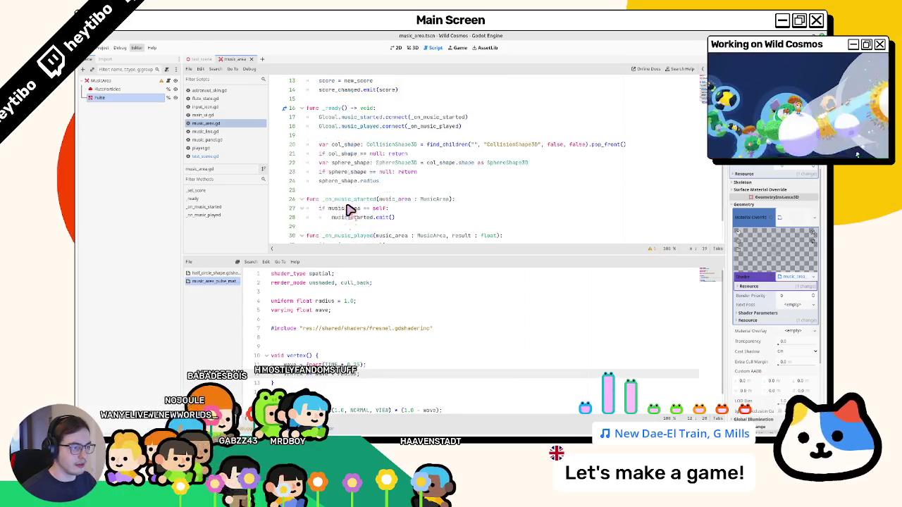
click(387, 182)
key(Return)
text(materi)
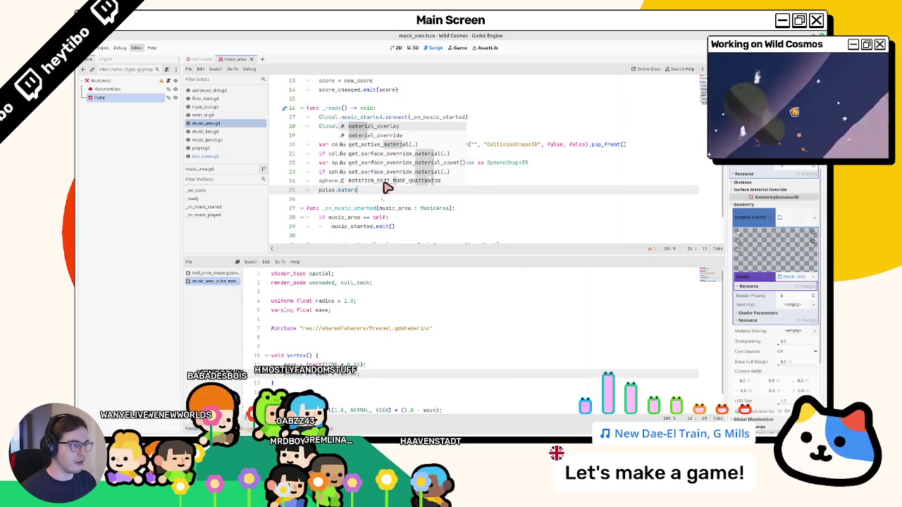
key(Return)
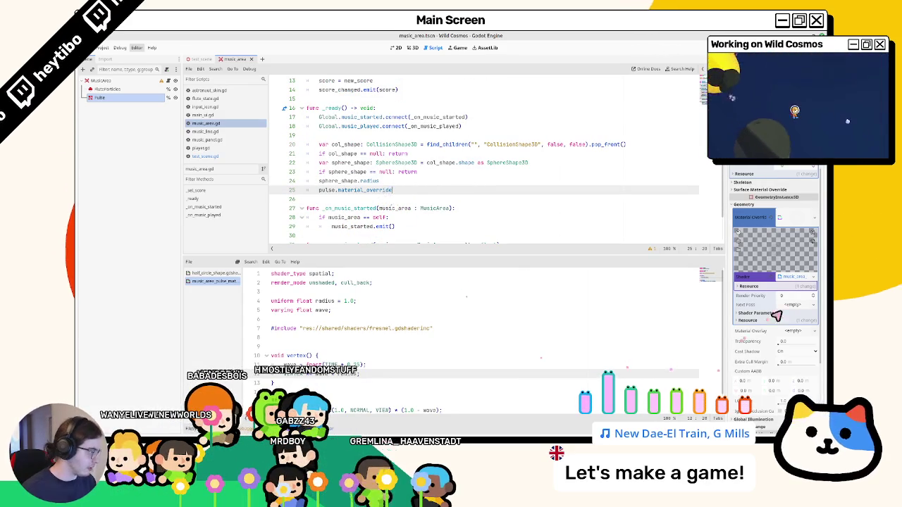
Step: Save the script and save the Pulse material override as pulse.tres
click(747, 320)
key(ctrl+s)
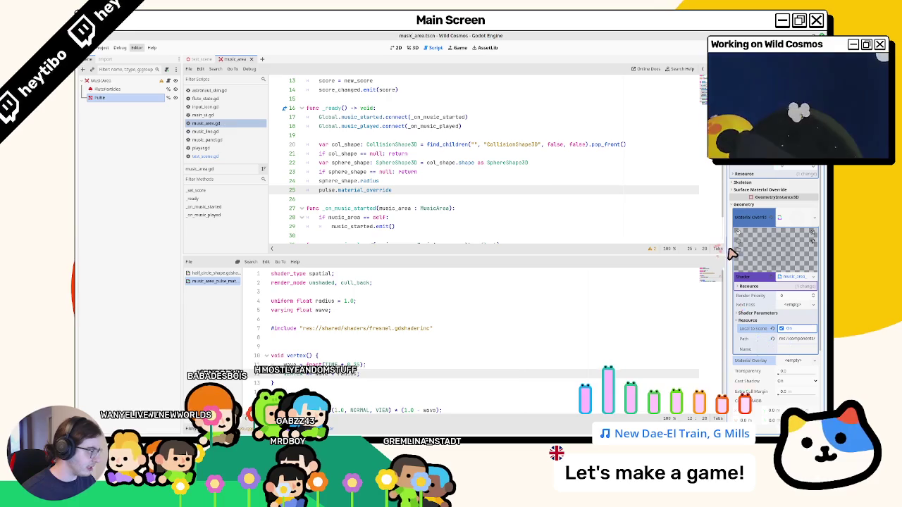
drag(730, 251, 634, 251)
click(814, 217)
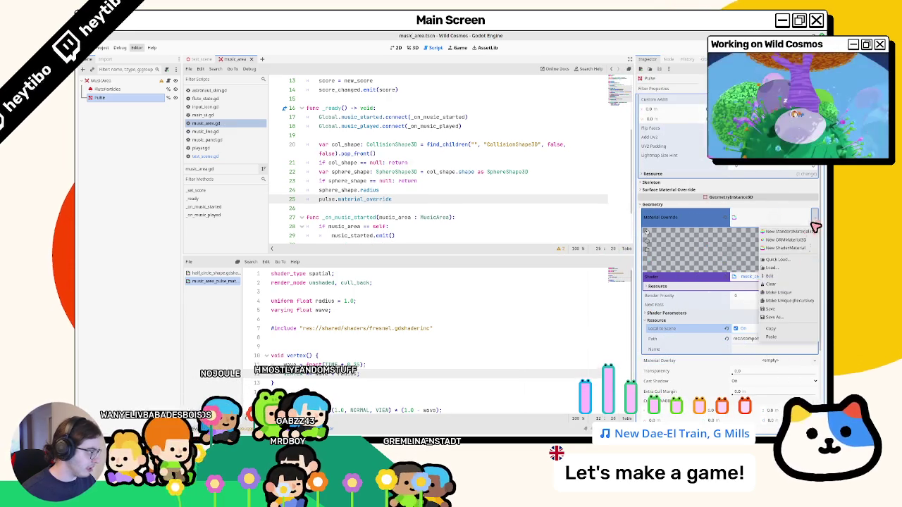
click(773, 318)
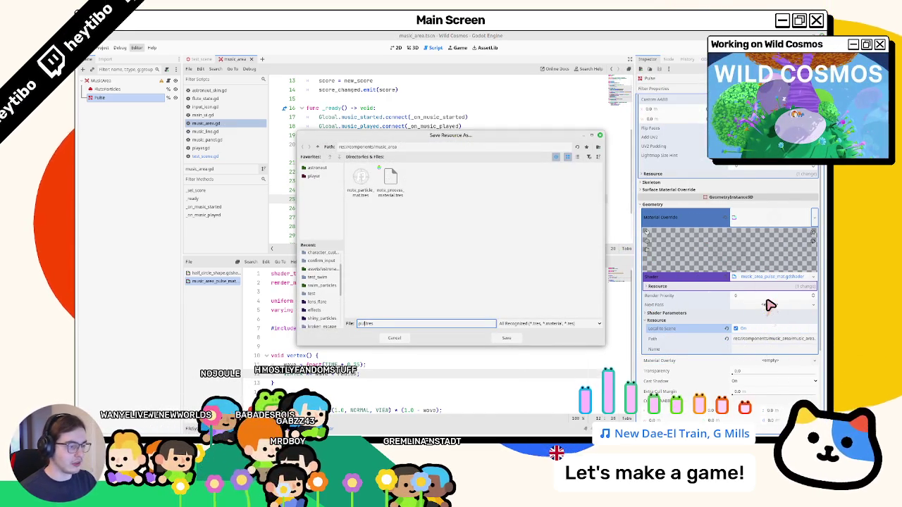
key(Return)
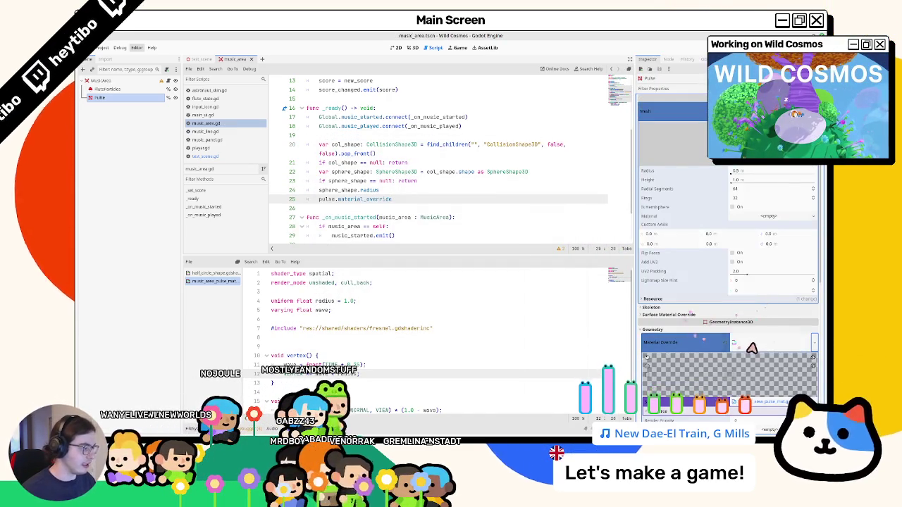
mouse_move(754, 304)
mouse_down()
mouse_move(650, 250)
mouse_move(404, 201)
mouse_up()
Step: Complete line 25 as set_shader_parameter("radius", sphere_shape.radius) and delete the leftover radius line
text(.se)
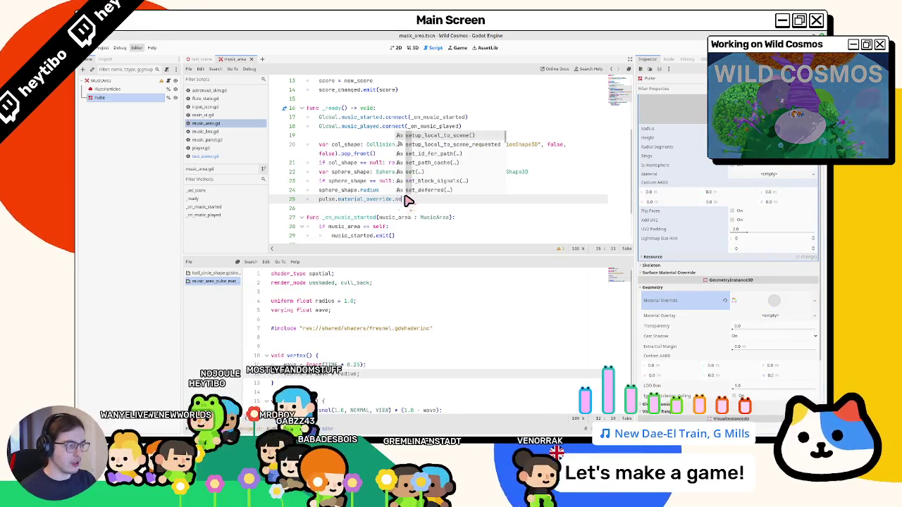
text(t_shader_par)
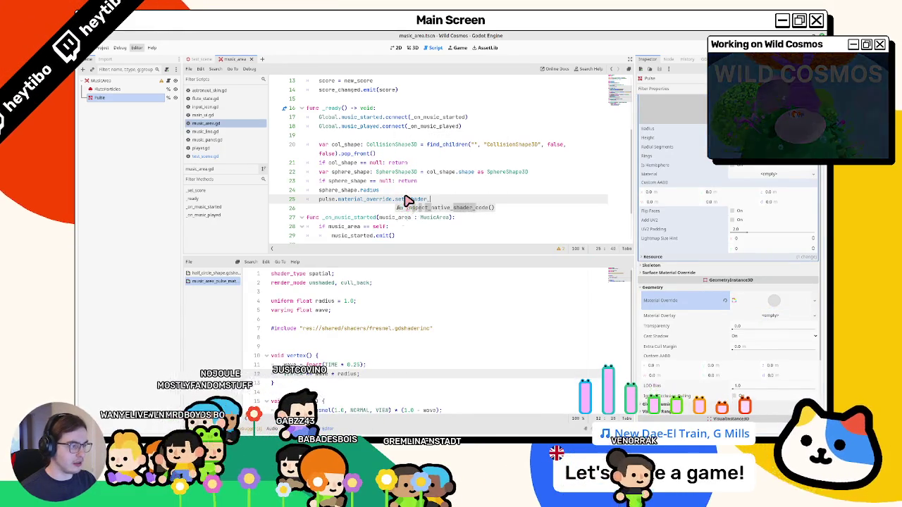
key(Return)
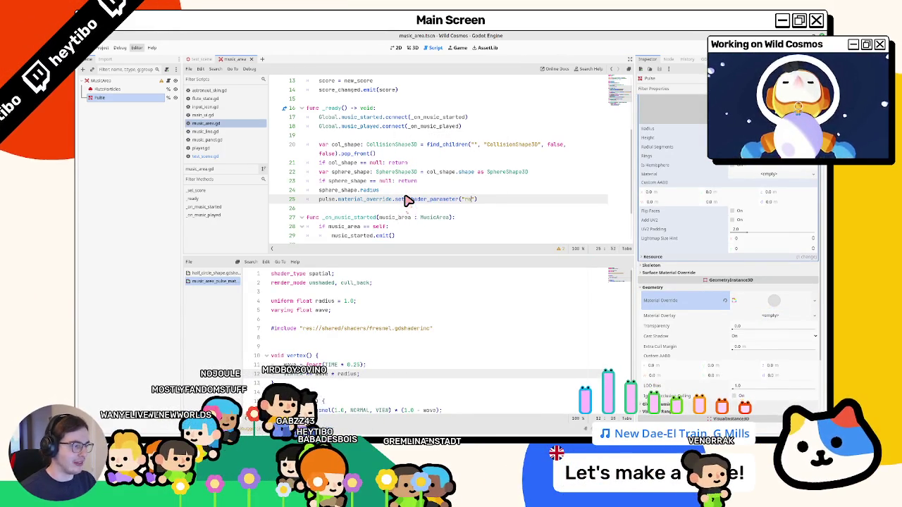
text(phere_shape.radiu)
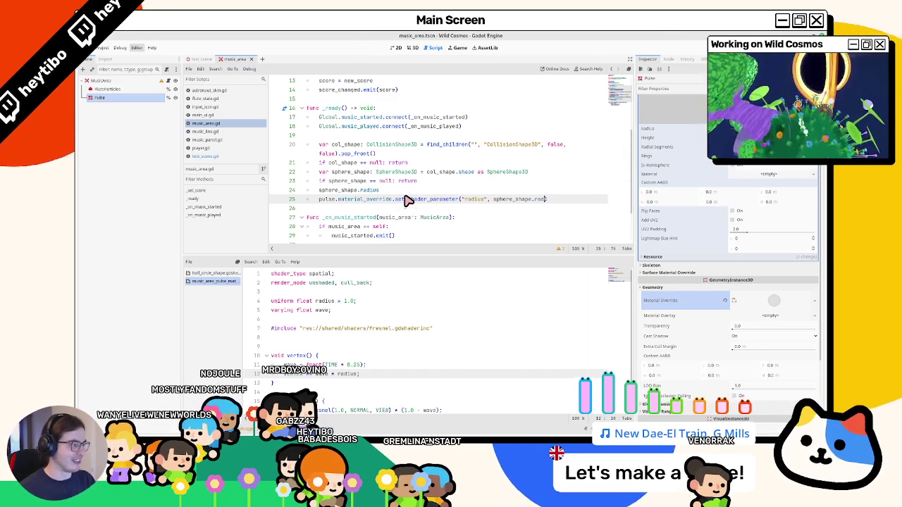
text(s)
triple_click(399, 185)
key(BackSpace)
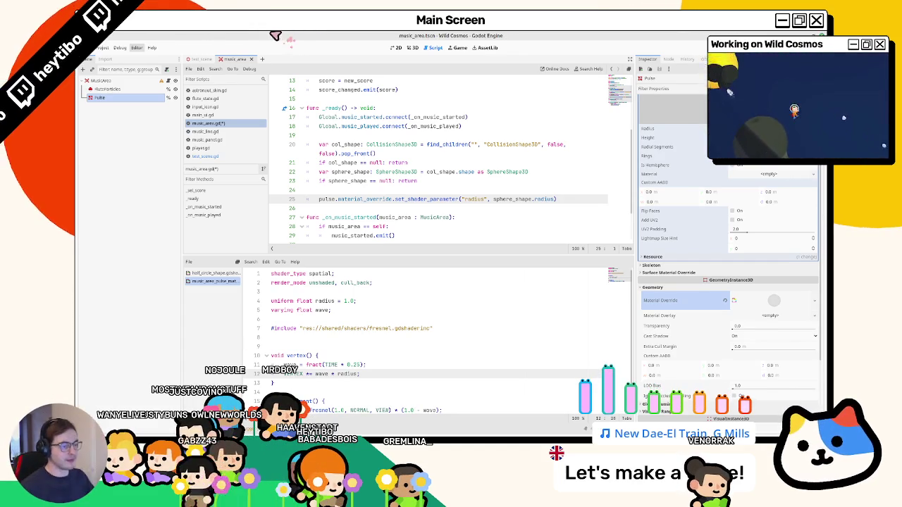
click(371, 193)
Step: Inspect FluteParticles' material override and process material sections in the Inspector
click(131, 89)
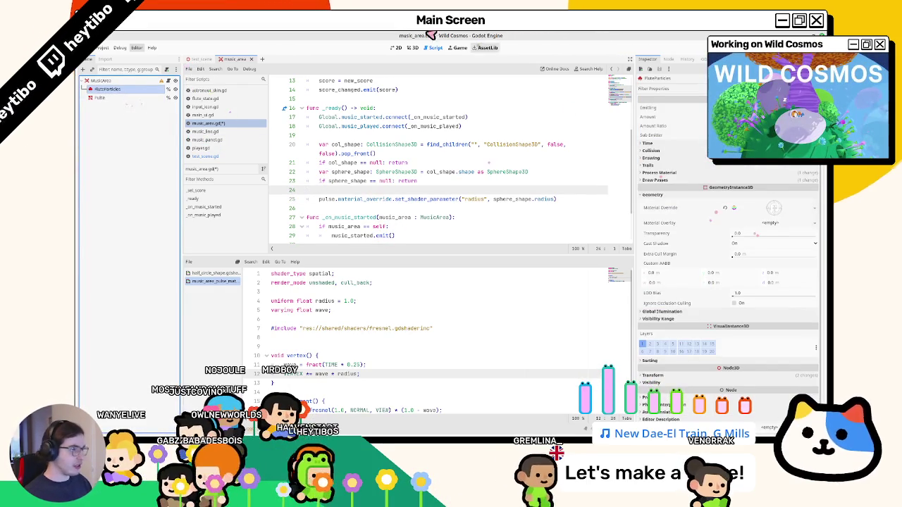
click(772, 205)
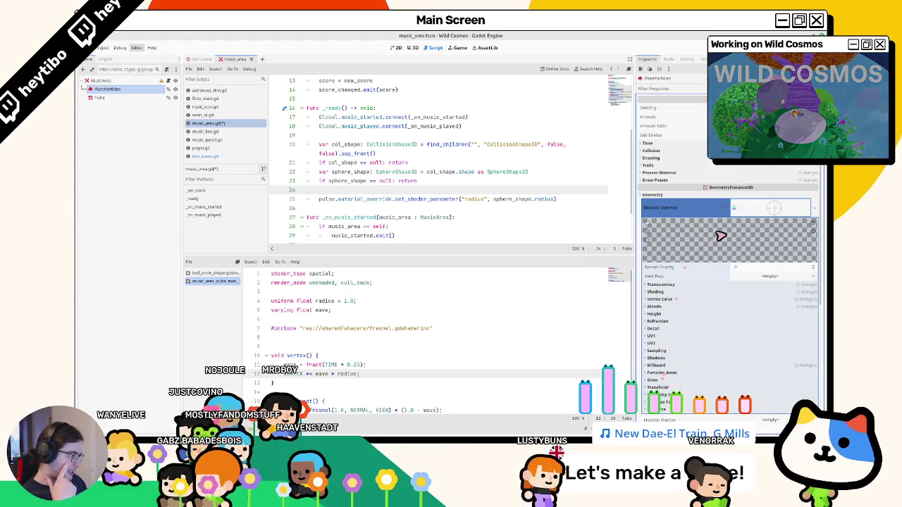
click(747, 223)
click(662, 174)
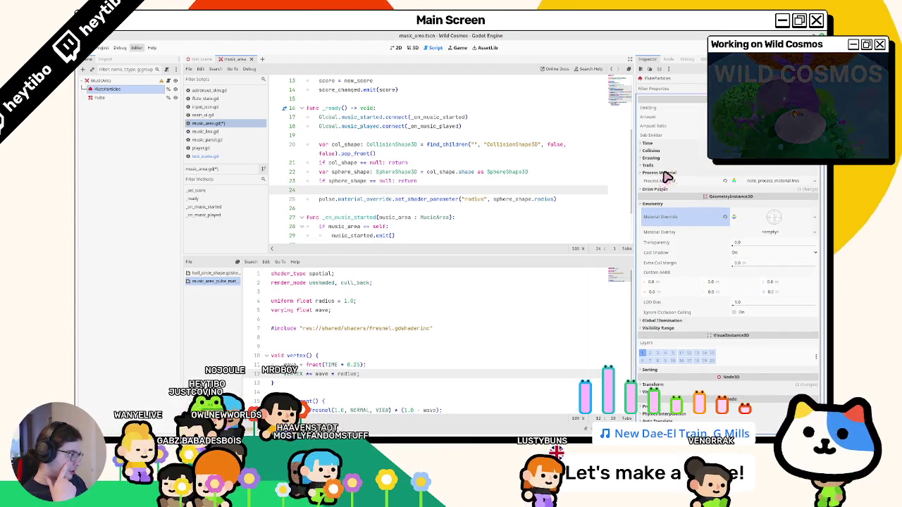
scroll(331, 180, up, 4)
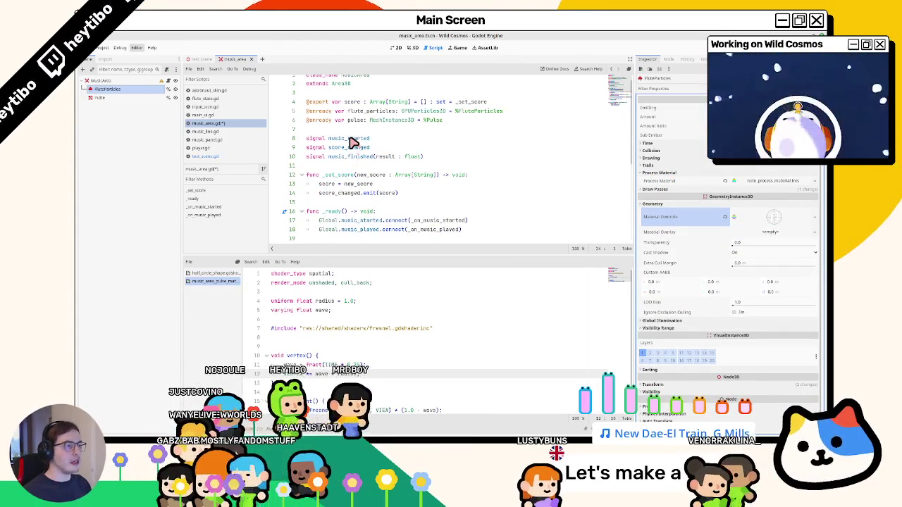
Step: Rename FluteParticles to NoteParticles and replace line 5 with a note_particles reference
double_click(150, 91)
text(Note)
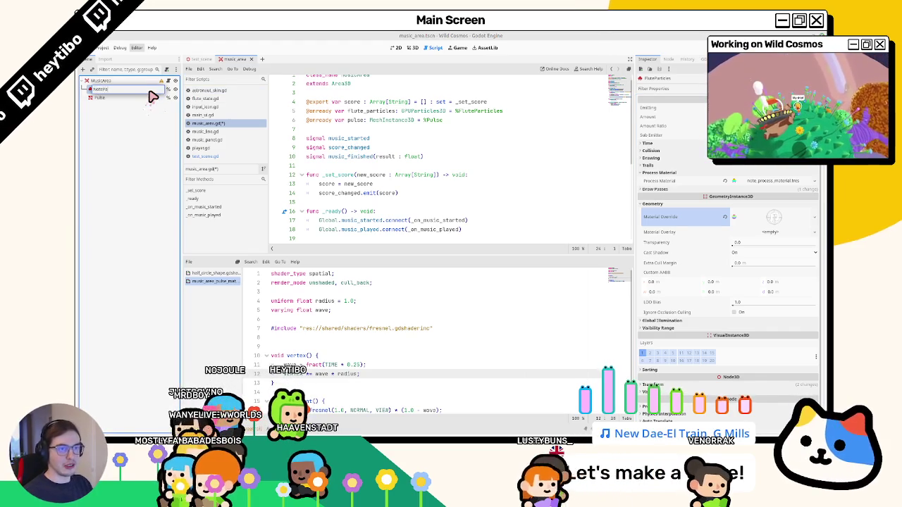
key(Return)
triple_click(384, 112)
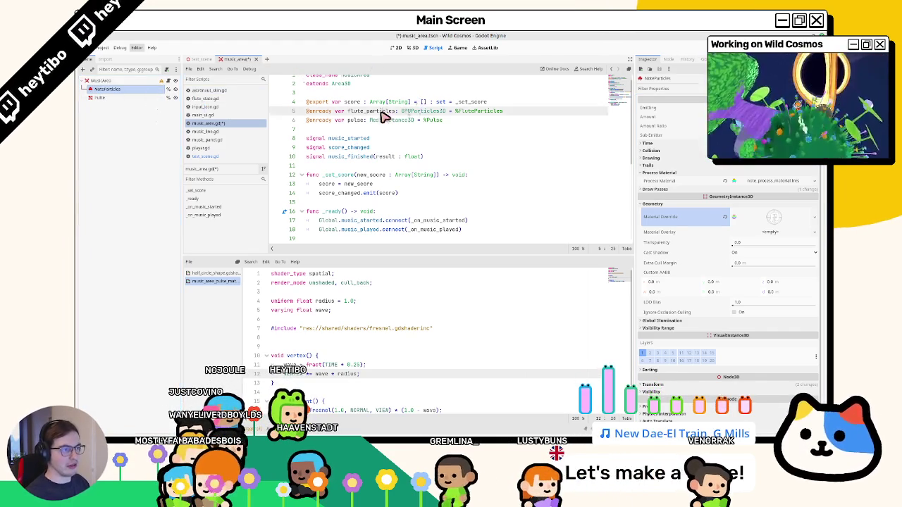
drag(113, 91, 366, 114)
double_click(367, 111)
scroll(345, 155, down, 4)
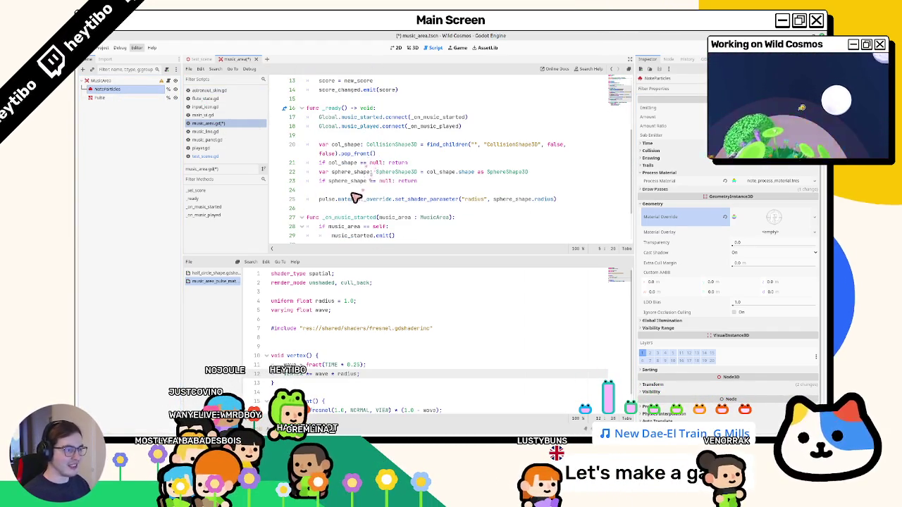
Step: Add a new _ready line starting note_particles.process_material.set( in the music area script
click(352, 198)
key(Return)
text(note_particles.set_)
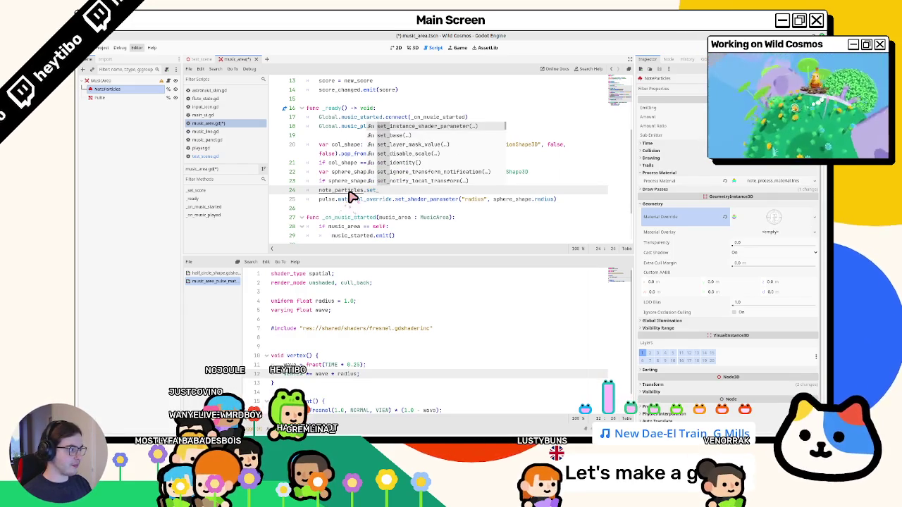
key(BackSpace)
key(BackSpace)
key(BackSpace)
text(proc)
key(Return)
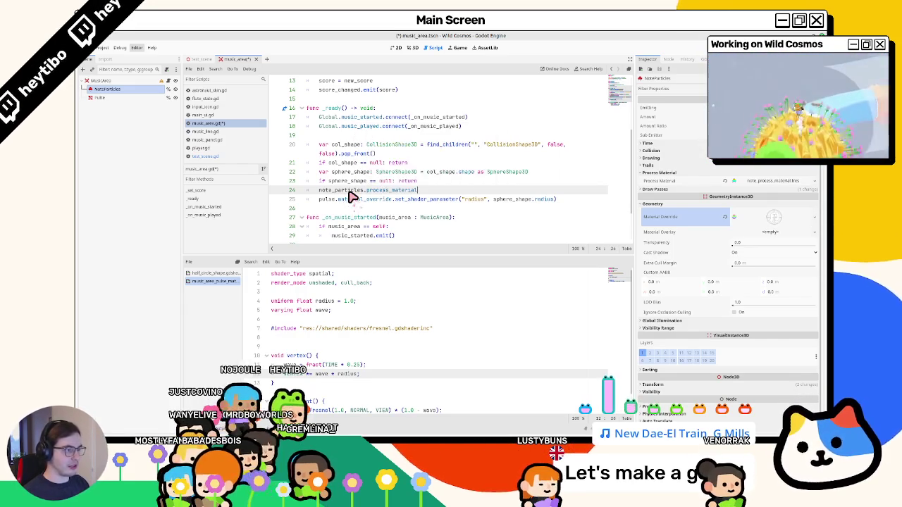
text(.set(")
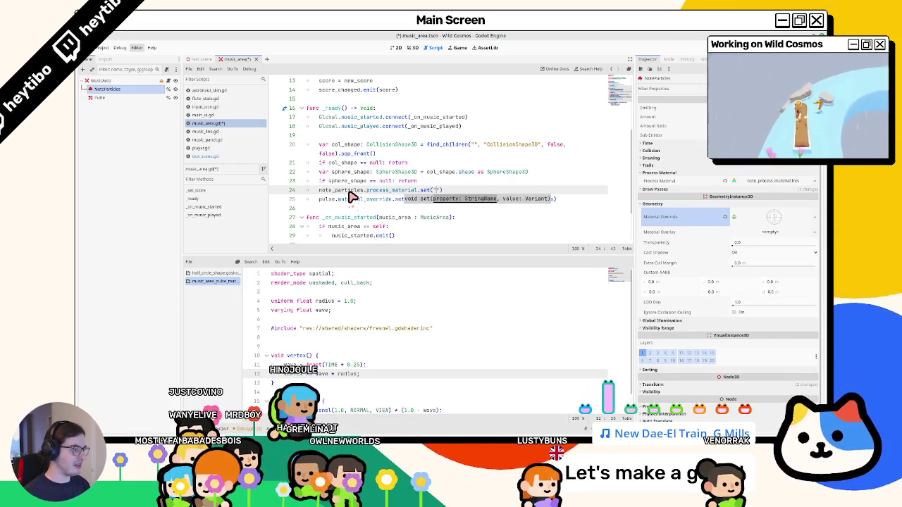
key(BackSpace)
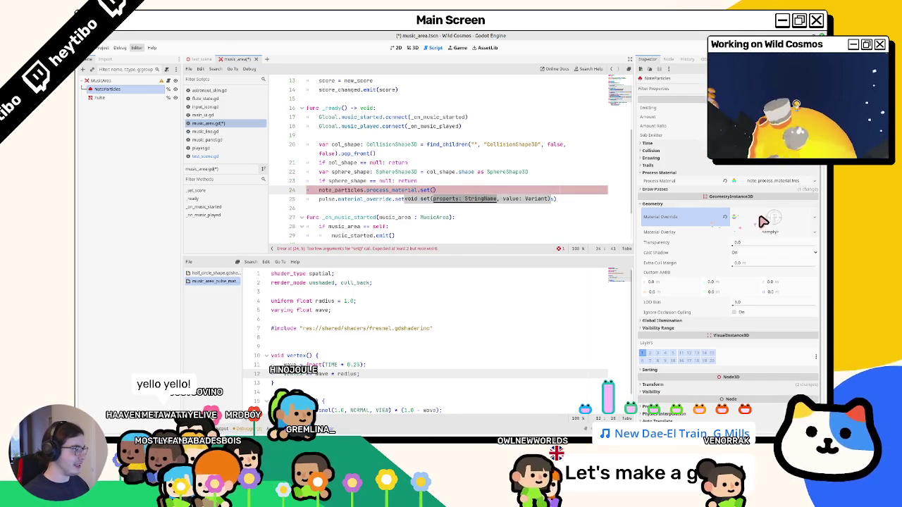
Step: Drag Emission Sphere Radius from the Inspector into the set call and pass sphere_shape.radius
click(751, 182)
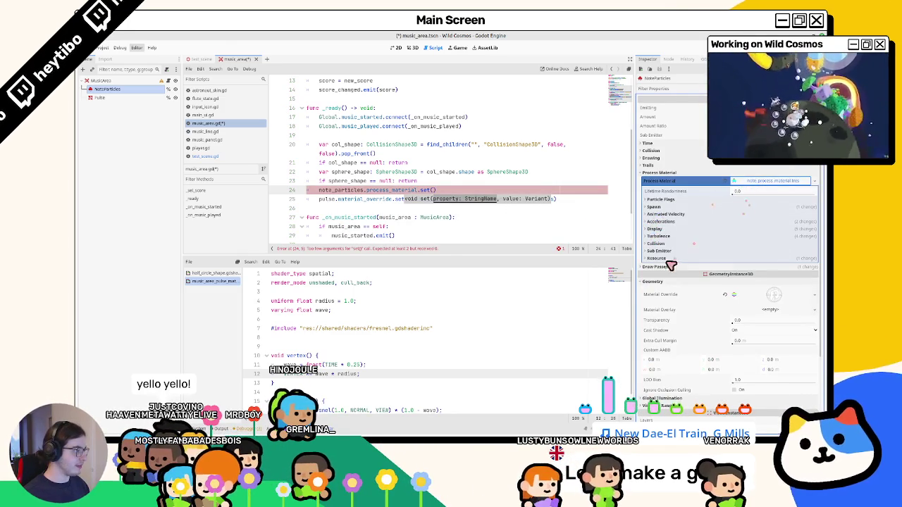
click(669, 259)
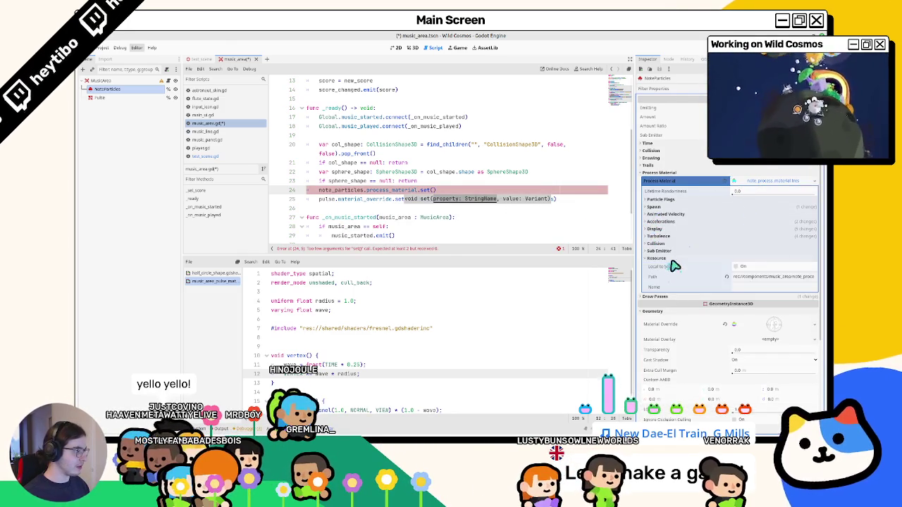
key(ctrl+s)
click(655, 208)
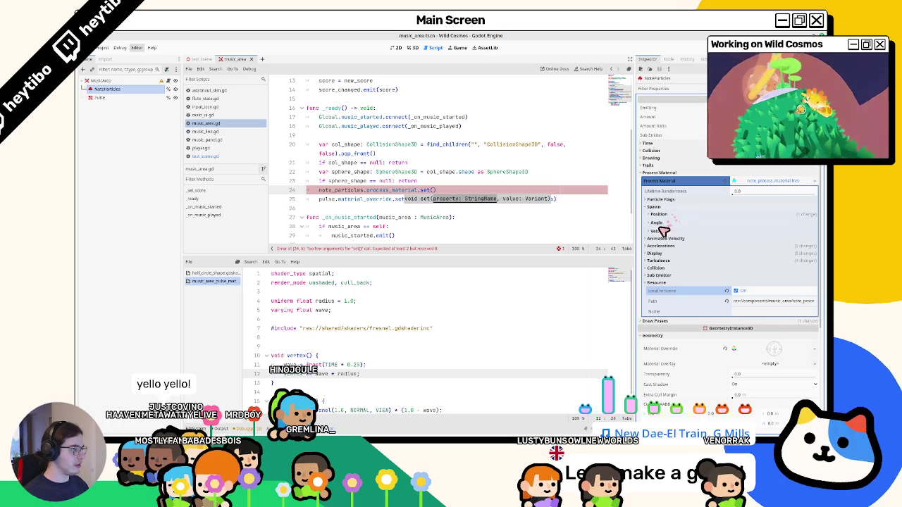
click(658, 215)
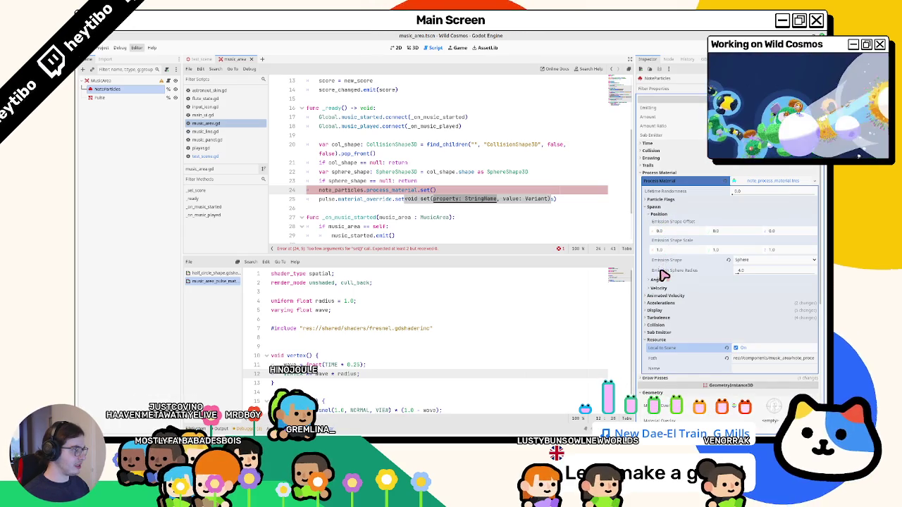
mouse_move(662, 273)
mouse_down()
mouse_move(655, 282)
mouse_move(447, 218)
mouse_move(429, 204)
mouse_move(319, 207)
mouse_move(432, 182)
mouse_up()
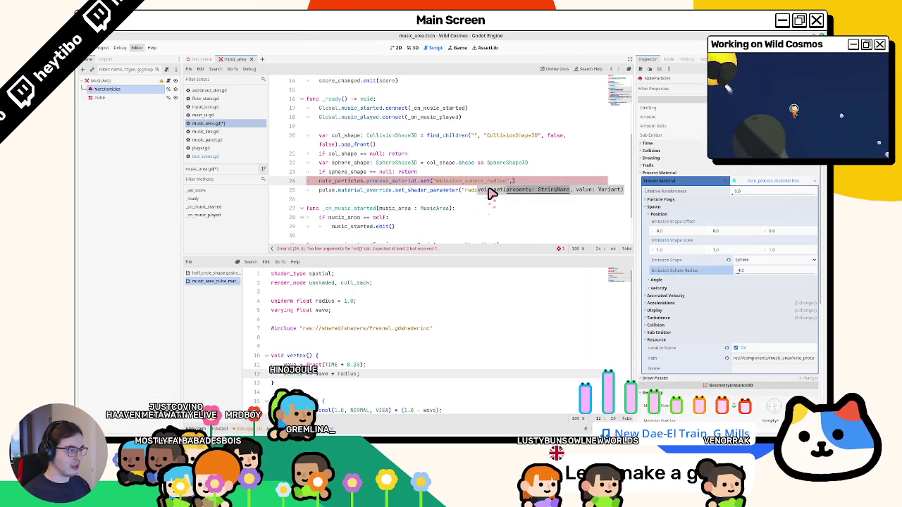
text(sphere_shape.radius)
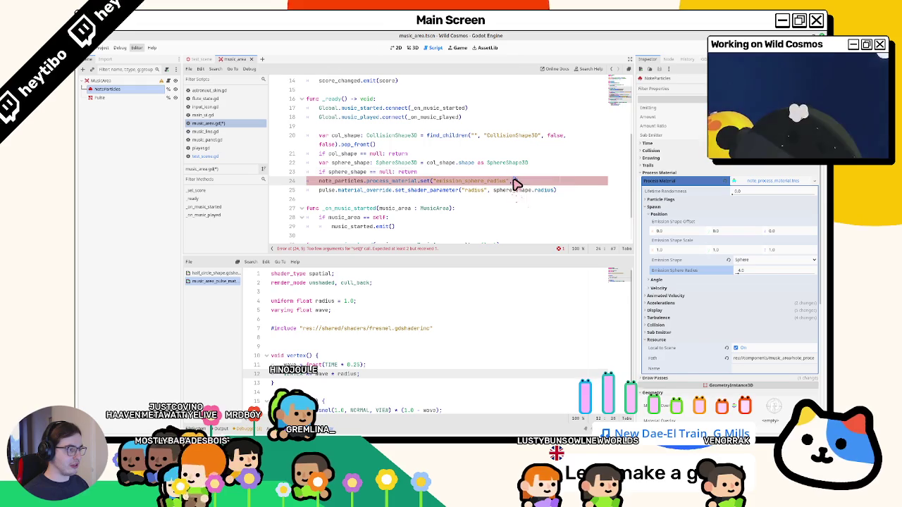
Step: Select the Pulse node in the 3D view and expand its shader material
click(400, 47)
click(414, 48)
click(100, 97)
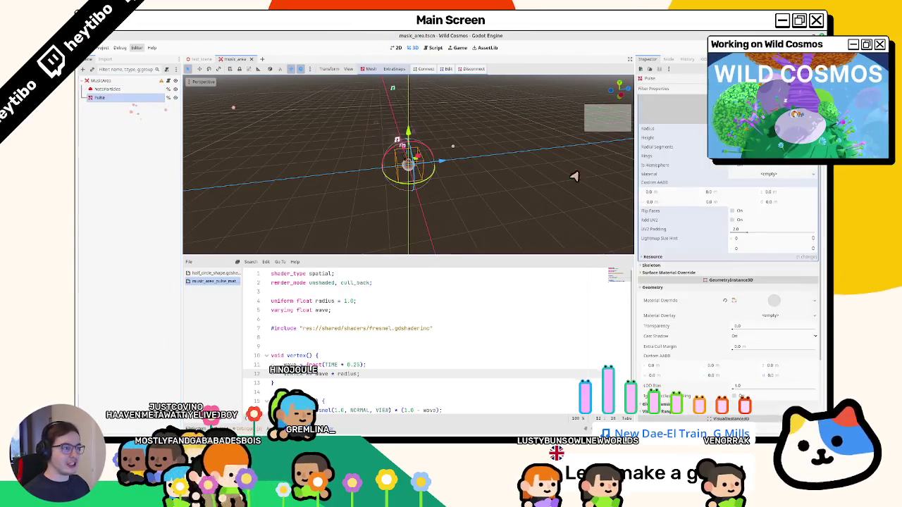
click(761, 260)
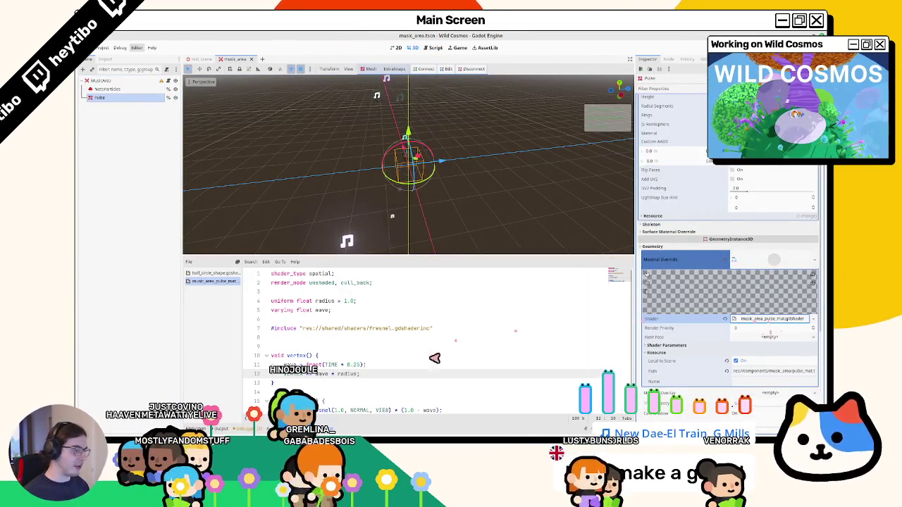
scroll(332, 317, down, 1)
scroll(333, 317, up, 2)
Step: Declare a 'uniform vec3 color' above the radius uniform in the pulse shader
click(331, 292)
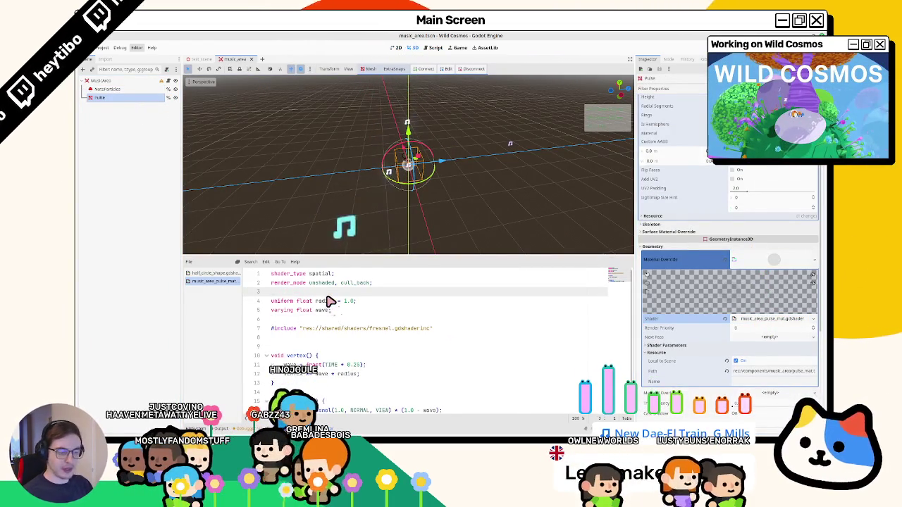
key(Return)
text(uniform colo)
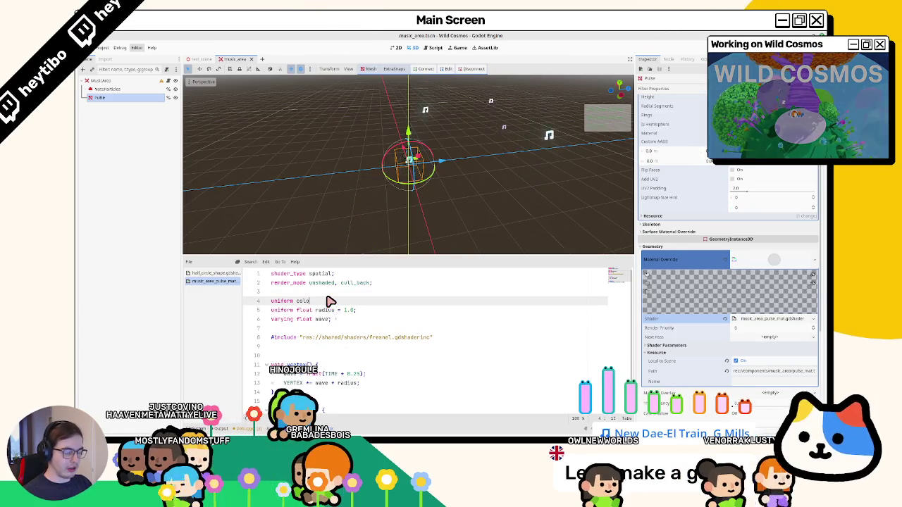
key(BackSpace)
key(BackSpace)
key(BackSpace)
key(BackSpace)
text(vec3 colo)
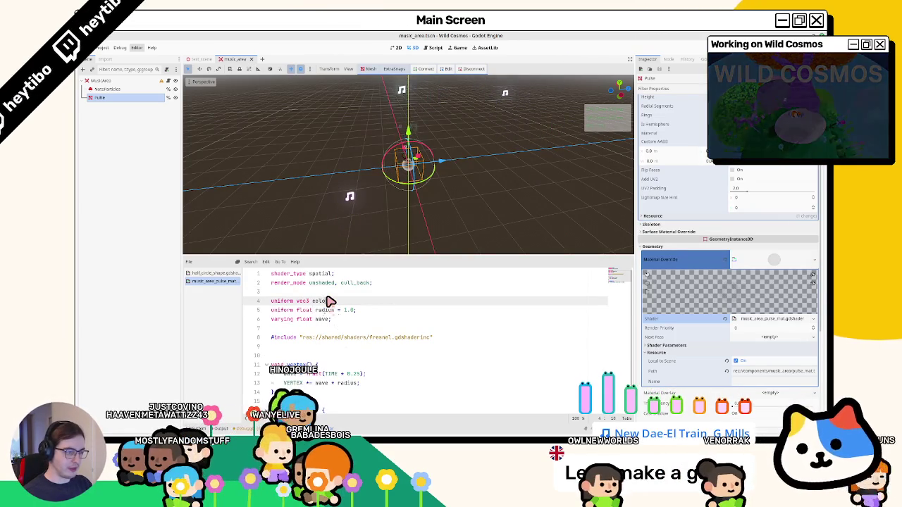
text(r : s)
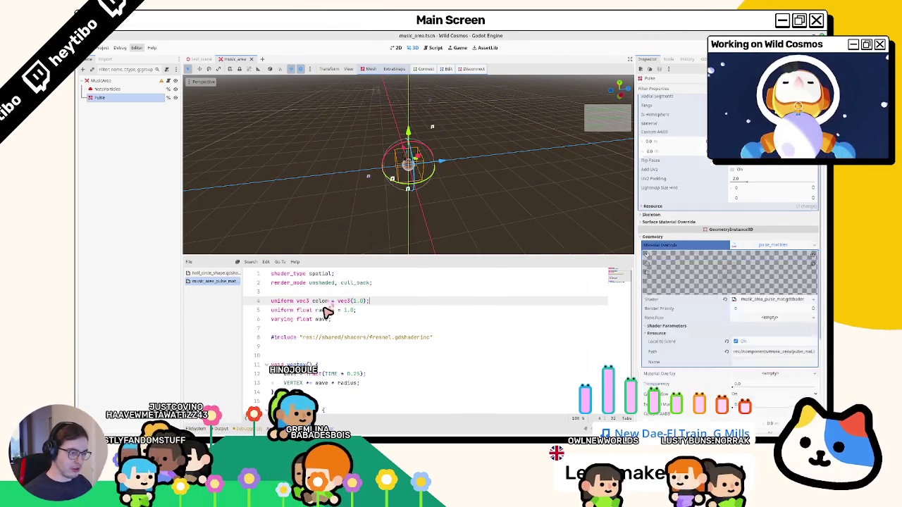
double_click(322, 301)
Step: Set ALBEDO = color; in fragment() and add the source_color hint to the color uniform
scroll(342, 363, down, 1)
click(355, 384)
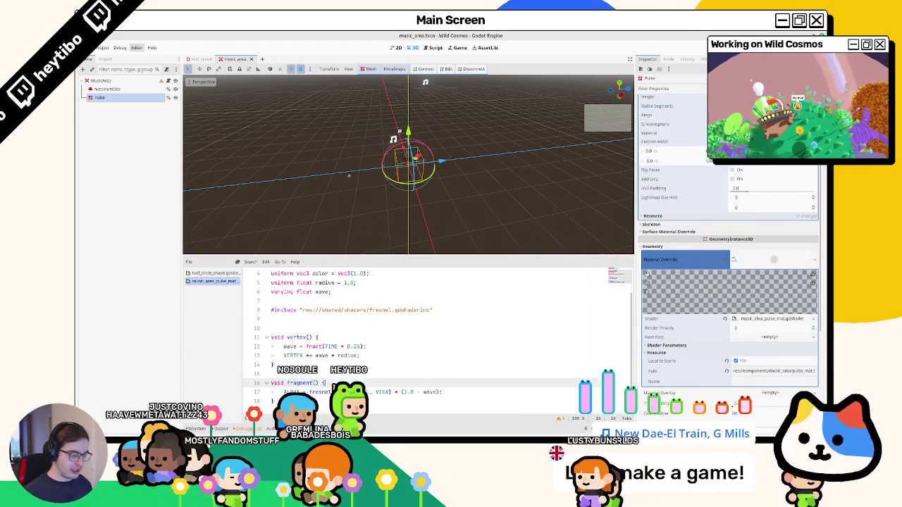
key(Return)
text(ALBEDO = color;)
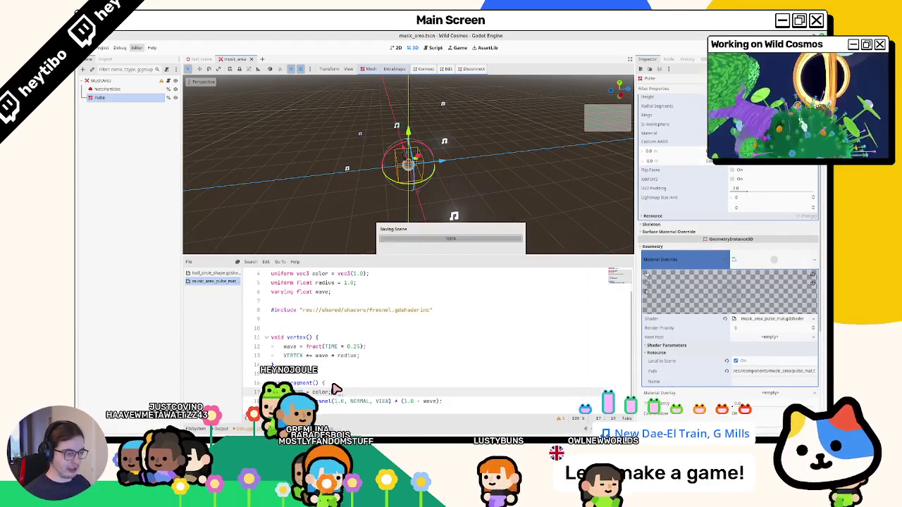
click(691, 352)
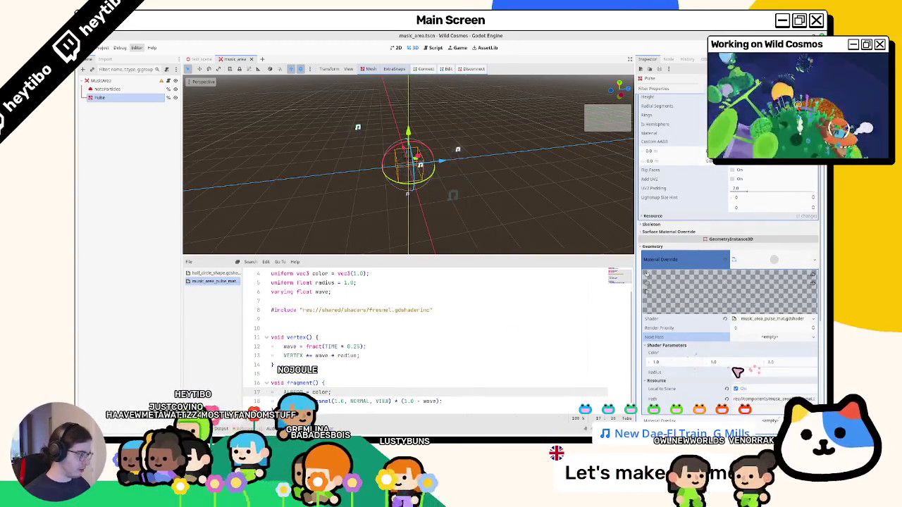
scroll(367, 303, up, 1)
click(370, 302)
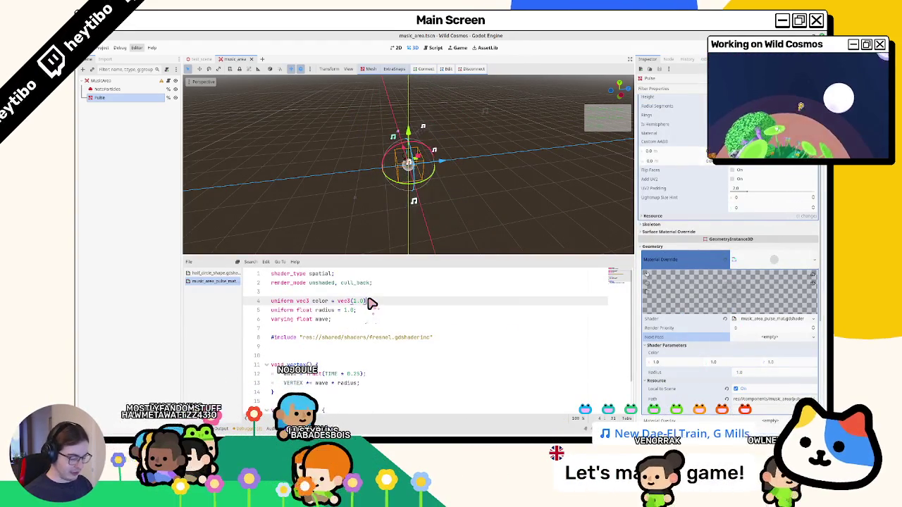
text(: source_color)
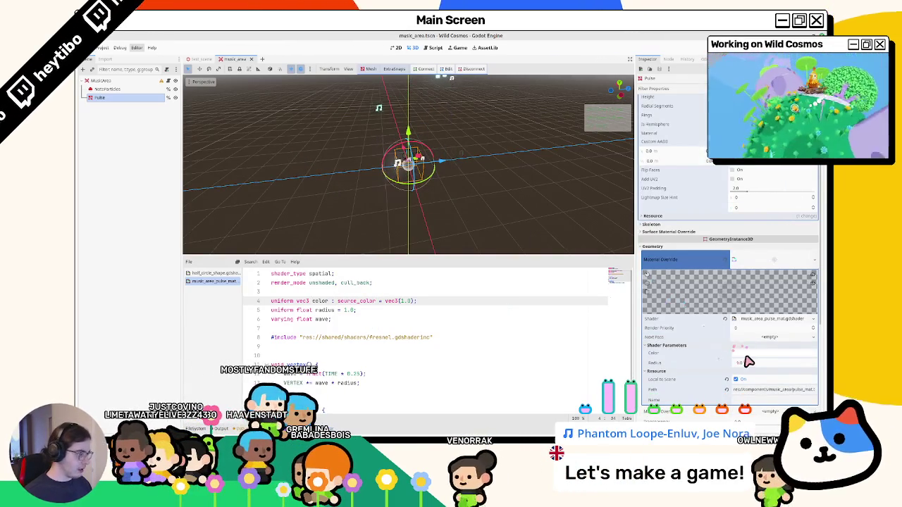
Step: Try purple and magenta for the pulse's Color parameter, then settle on light blue
click(773, 352)
mouse_move(789, 299)
mouse_down()
mouse_move(752, 304)
mouse_move(770, 305)
mouse_move(760, 296)
mouse_up()
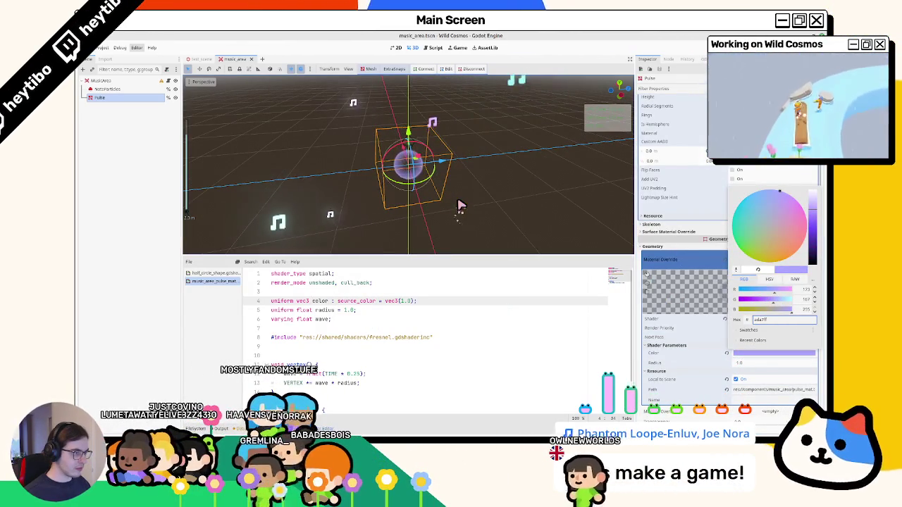
click(745, 390)
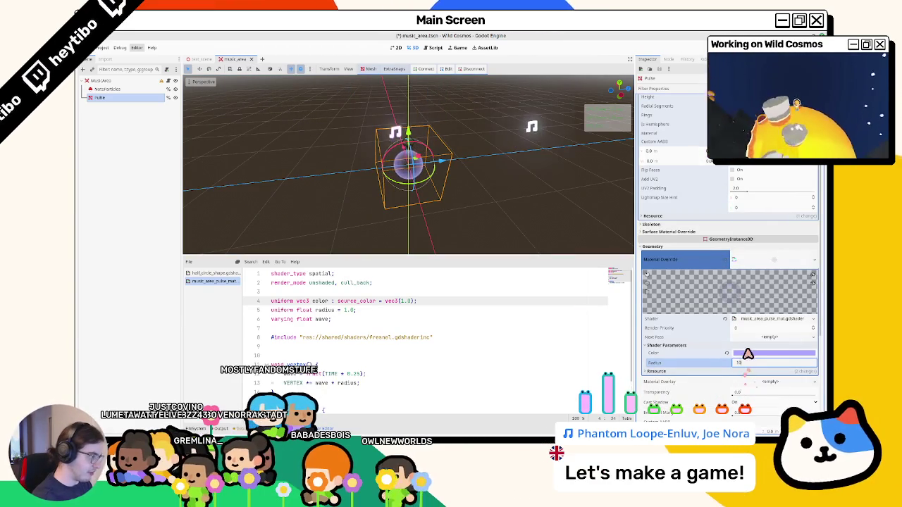
click(745, 354)
drag(785, 238, 798, 202)
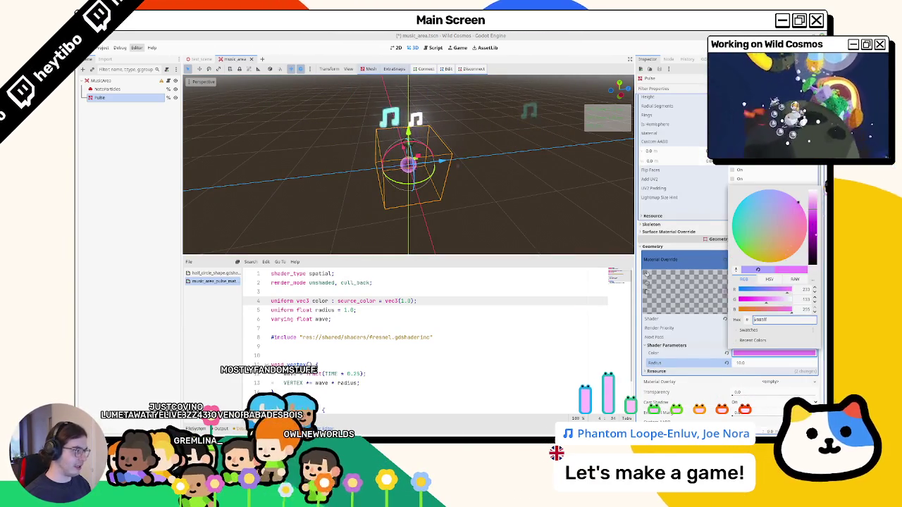
key(Escape)
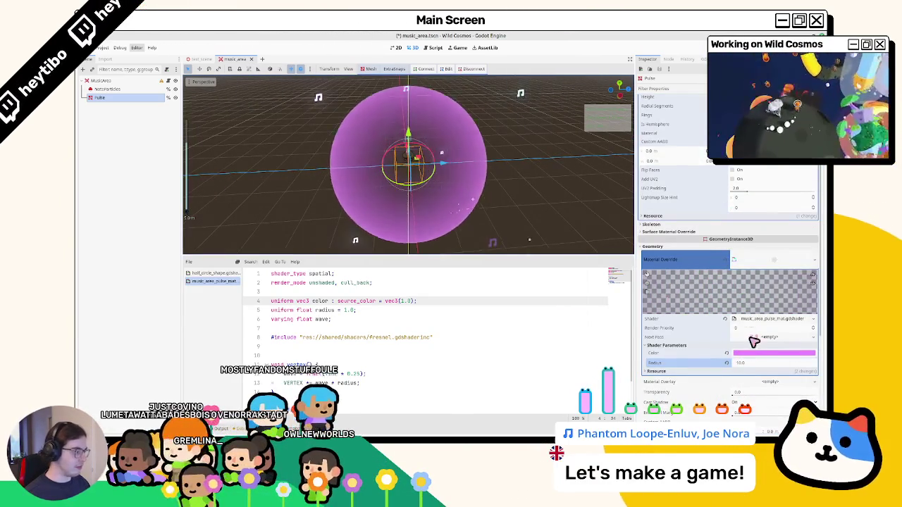
click(748, 355)
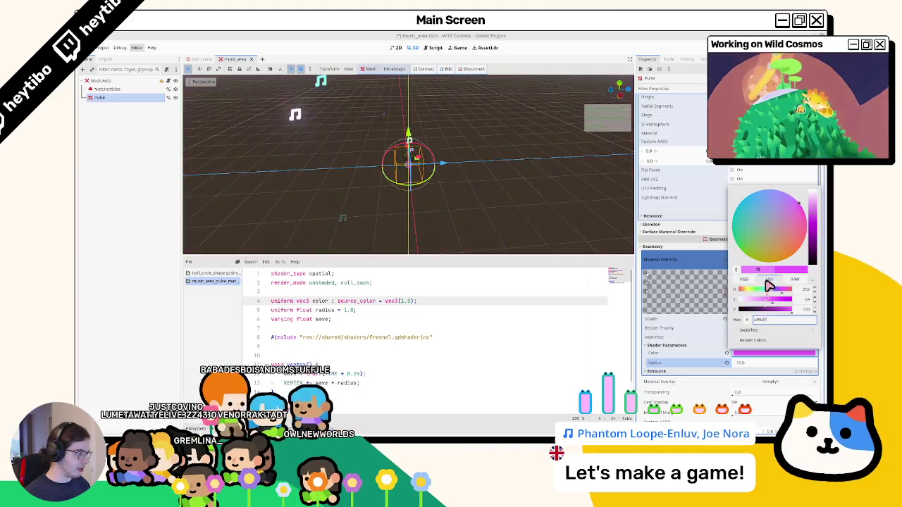
click(770, 291)
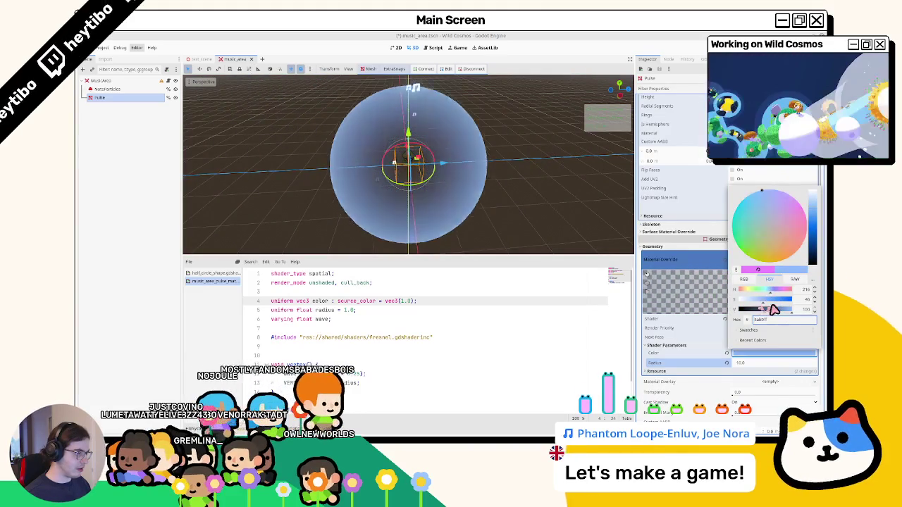
click(303, 392)
scroll(303, 391, down, 2)
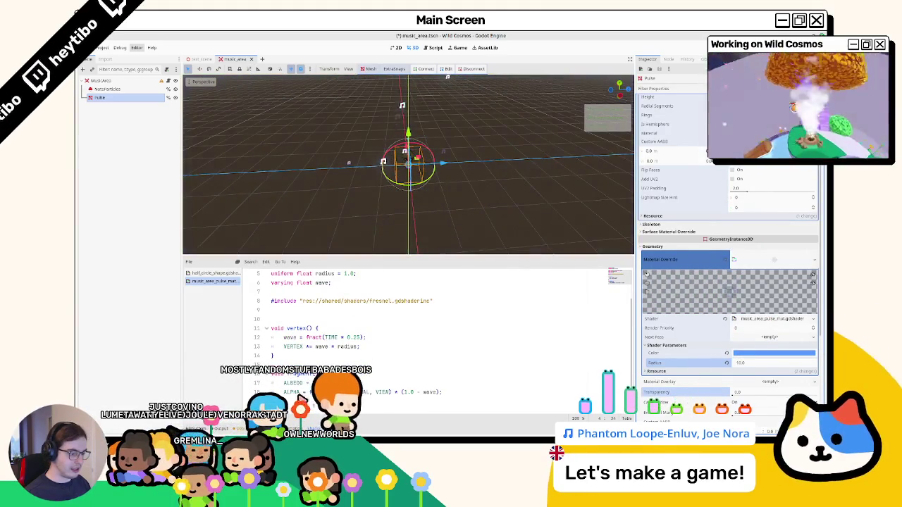
Step: Save the shader and set the pulse material's Transparency to 0.8
text(*)
key(ctrl+s)
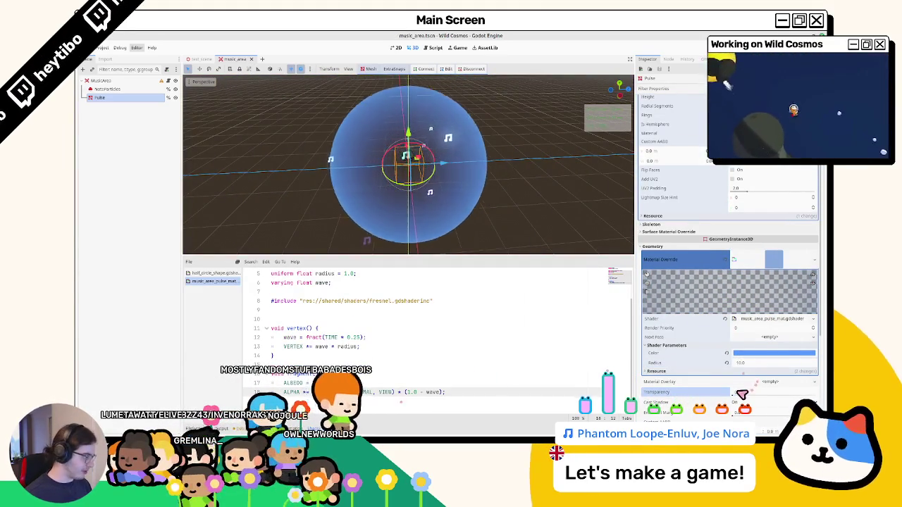
drag(738, 396, 787, 400)
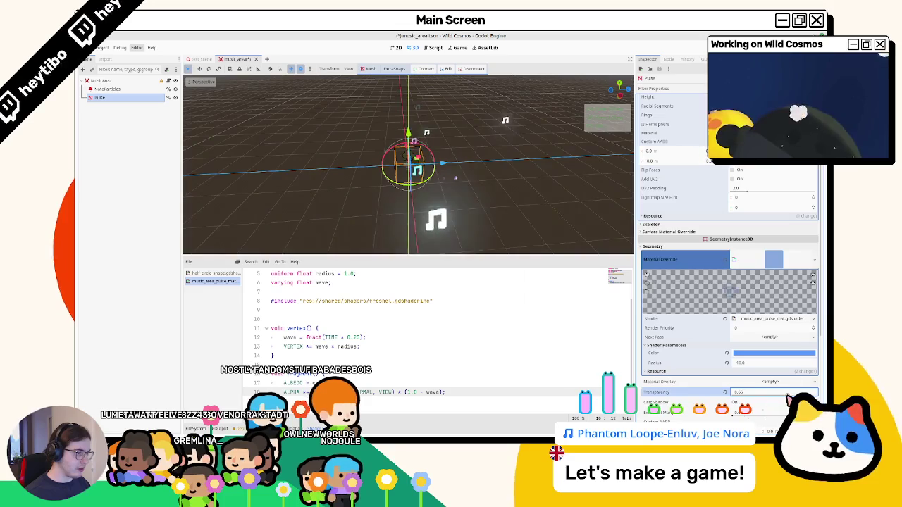
click(749, 394)
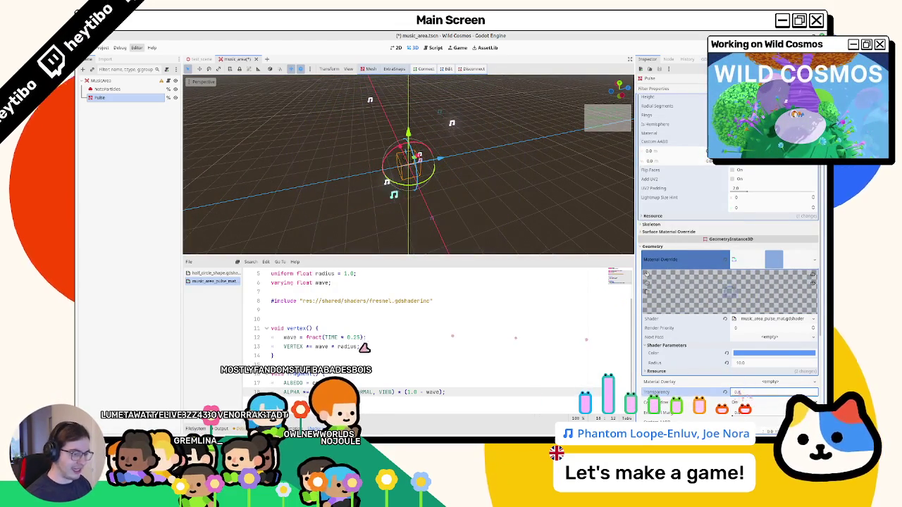
Step: Try an EMISSION line in the pulse shader's fragment function, then remove it
key(Return)
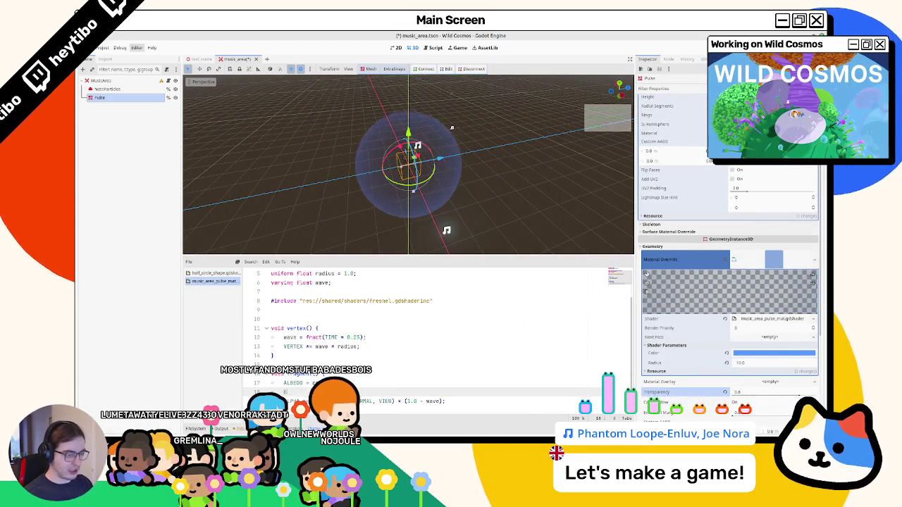
text(EMISSION)
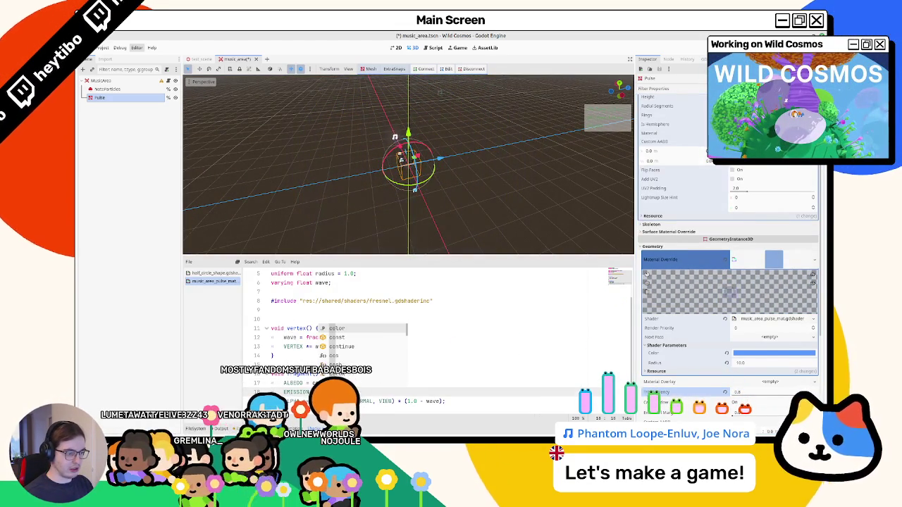
key(ctrl+s)
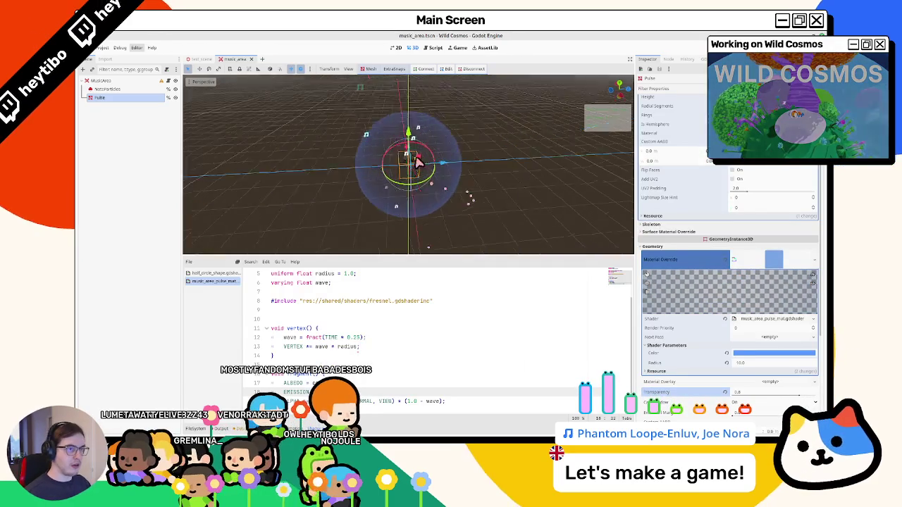
scroll(320, 323, up, 2)
scroll(320, 324, down, 2)
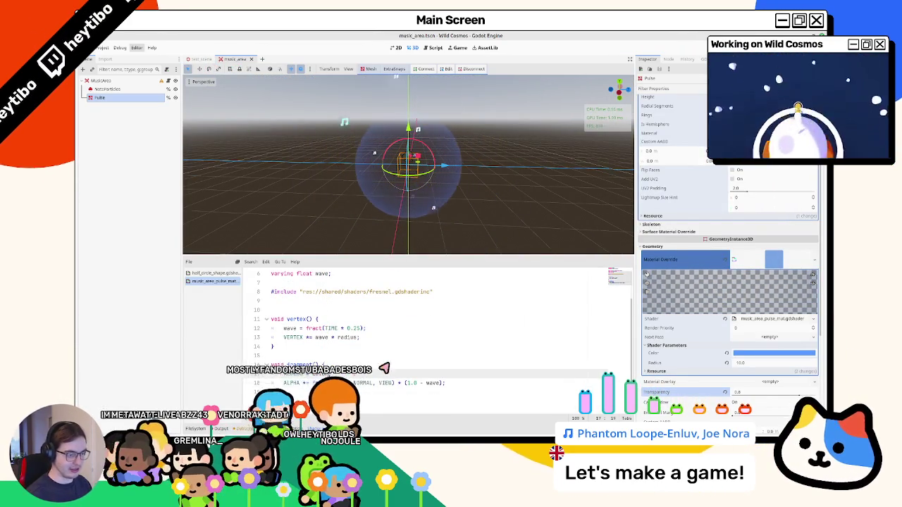
key(ctrl+x)
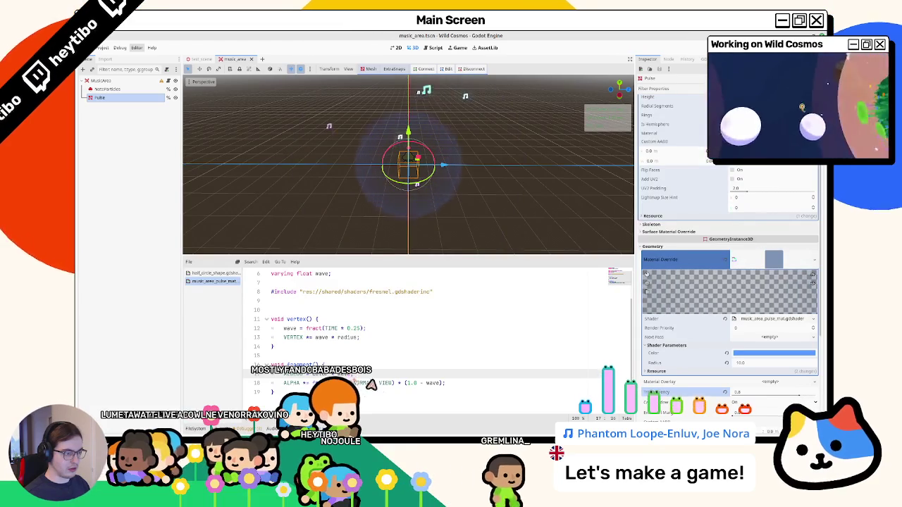
Step: Try replacing the wave term on shader line 17, undo it, and open test_scene
drag(397, 384, 444, 388)
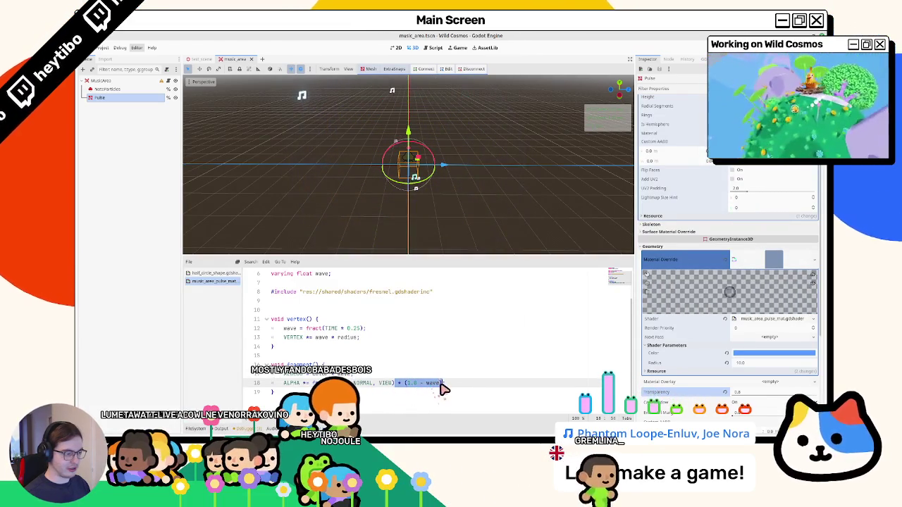
key(Right)
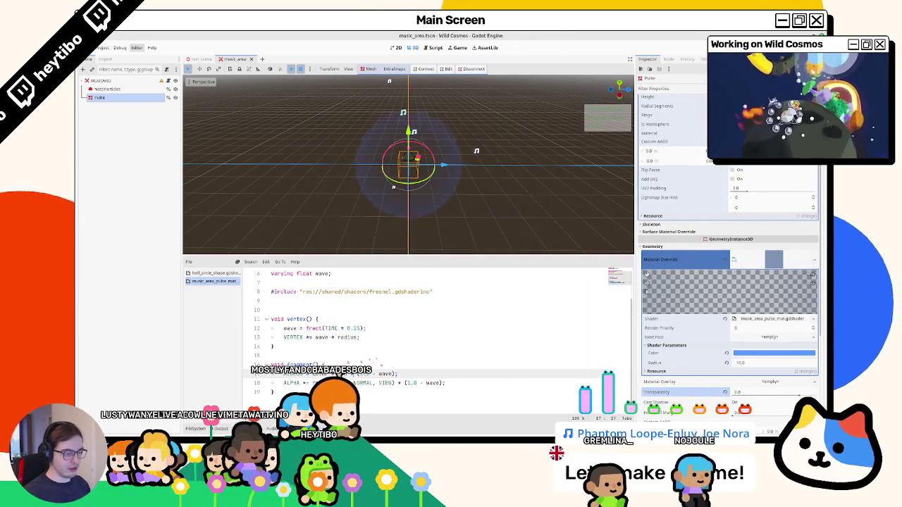
drag(378, 374, 395, 377)
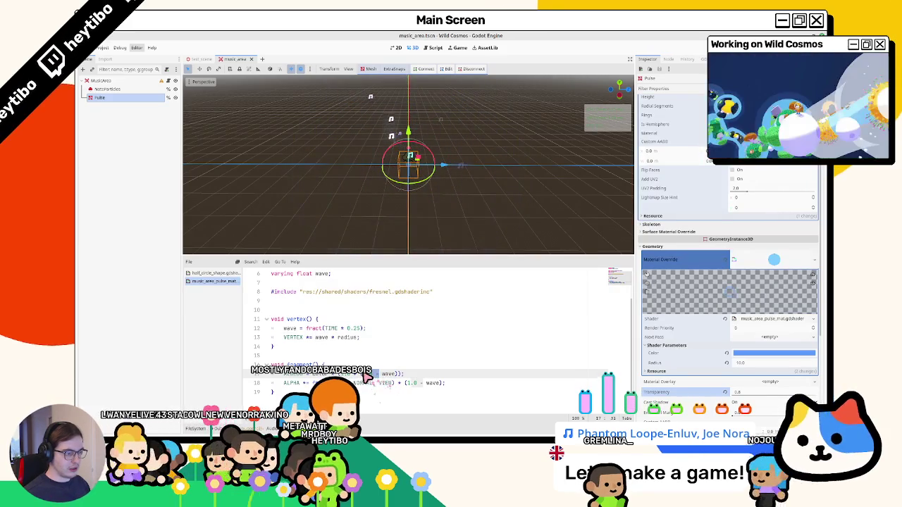
key(BackSpace)
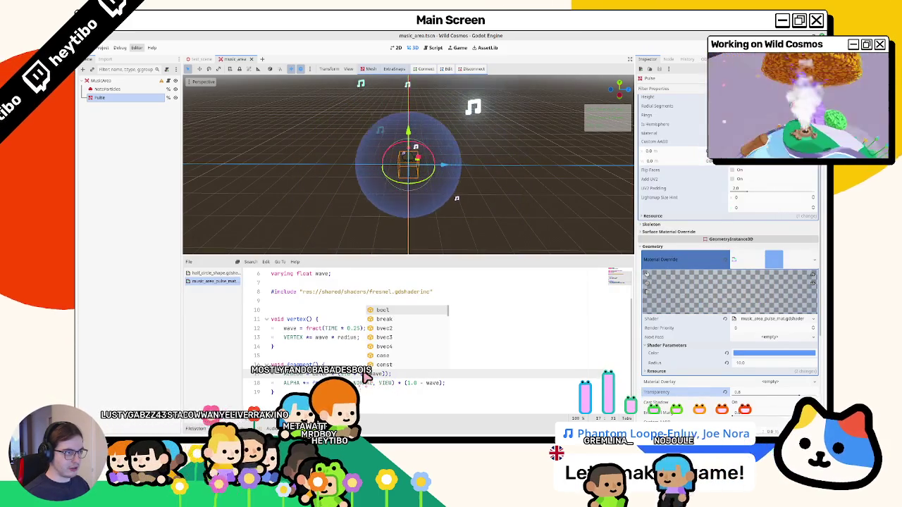
key(ctrl+z)
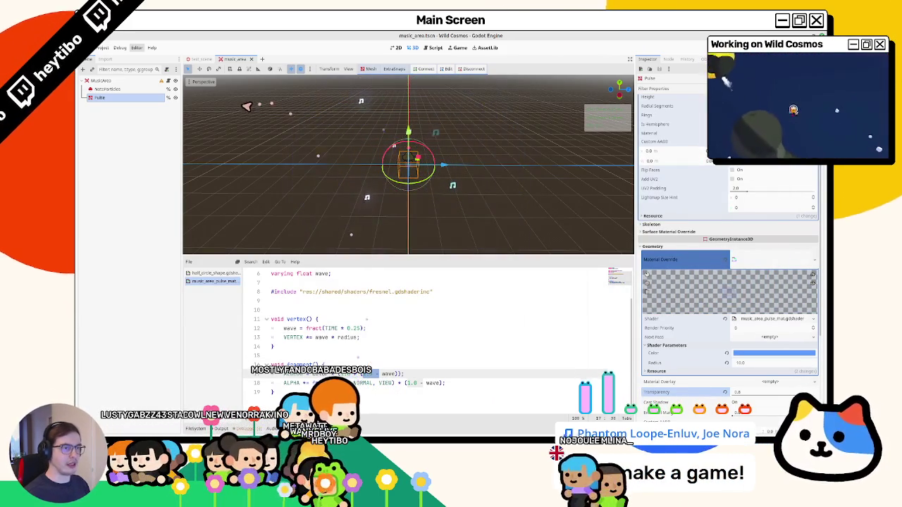
click(201, 59)
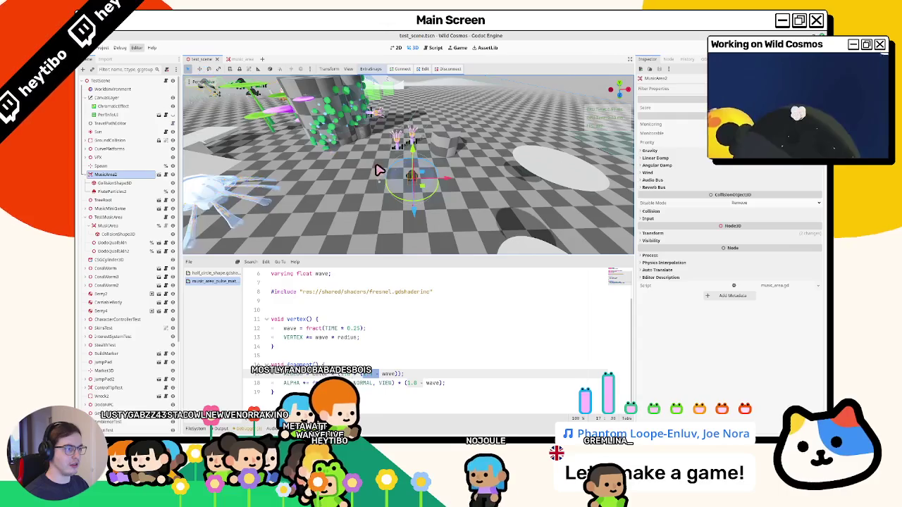
Step: Run the game and locate the failing note_particles line
key(F6)
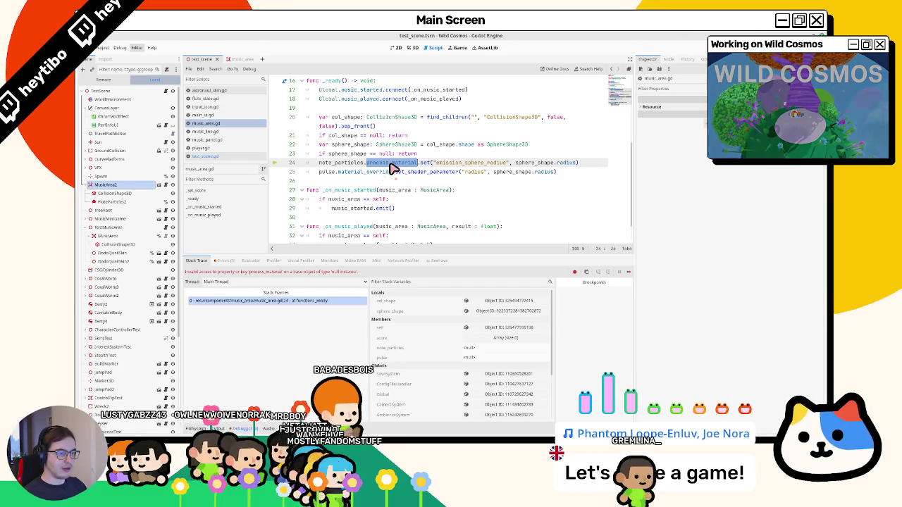
double_click(354, 163)
scroll(355, 167, up, 5)
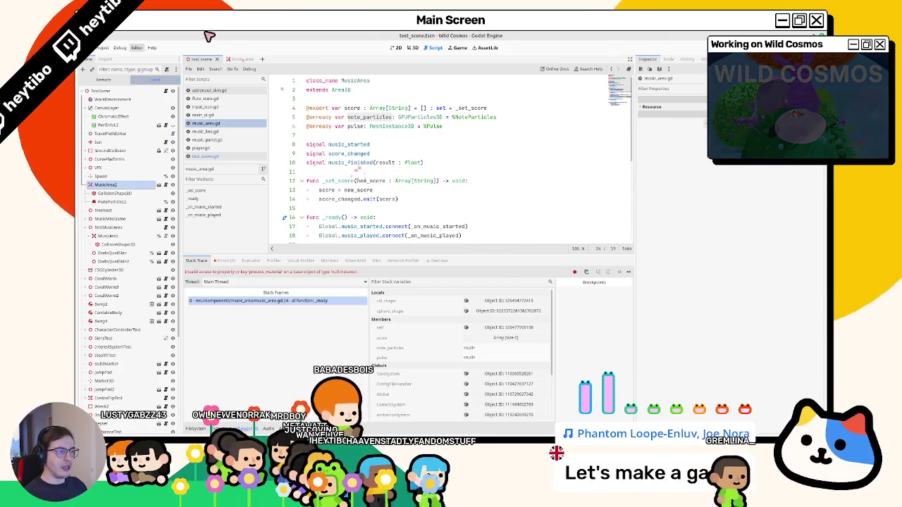
click(238, 59)
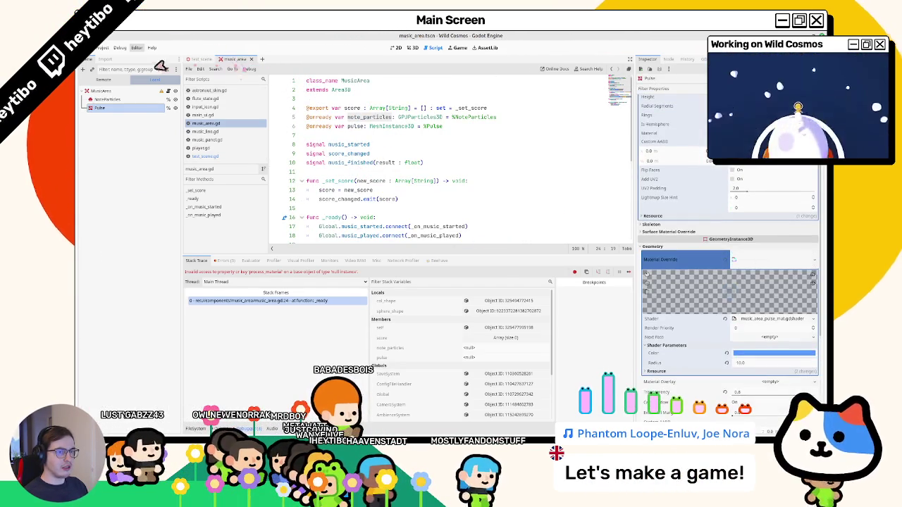
drag(134, 98, 342, 145)
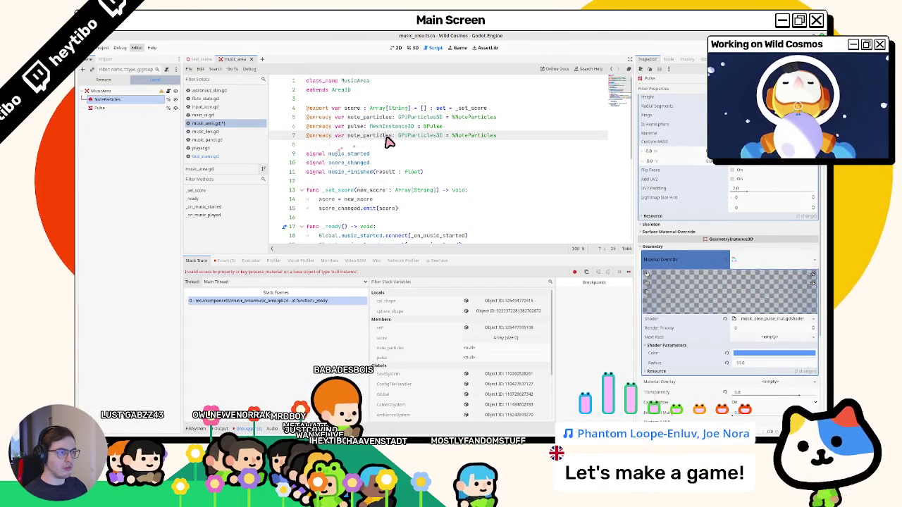
scroll(423, 141, down, 3)
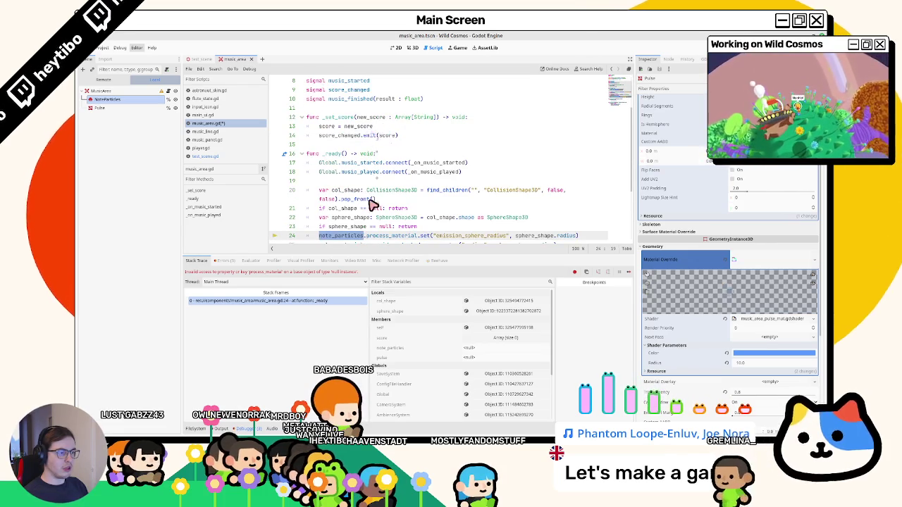
scroll(372, 205, down, 1)
key(ctrl+s)
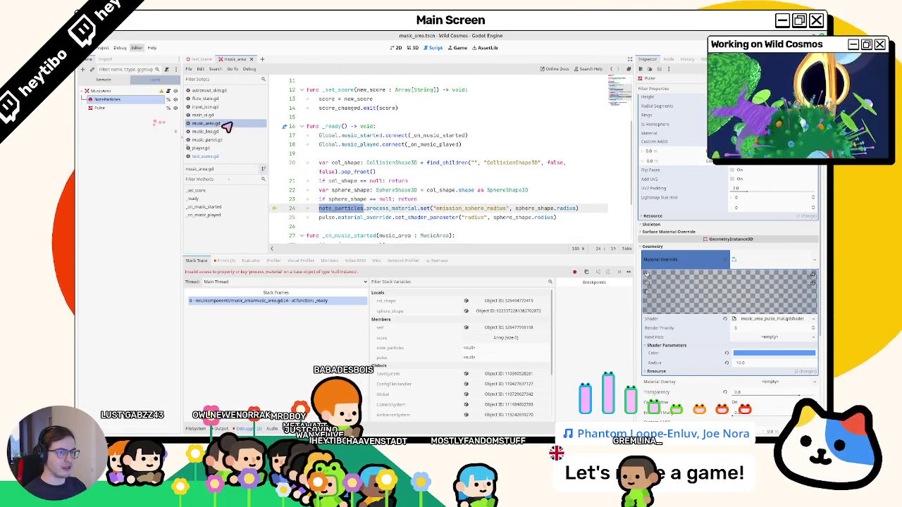
scroll(345, 147, up, 4)
scroll(345, 162, down, 5)
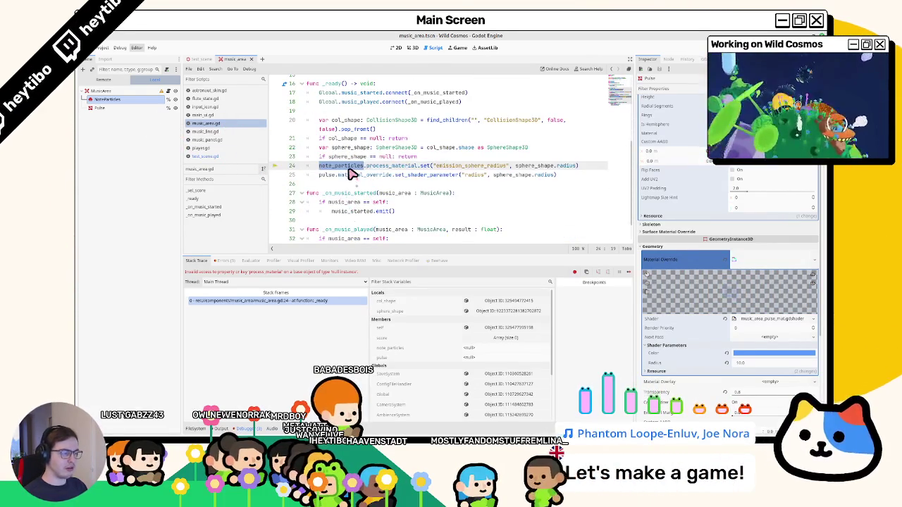
key(F5)
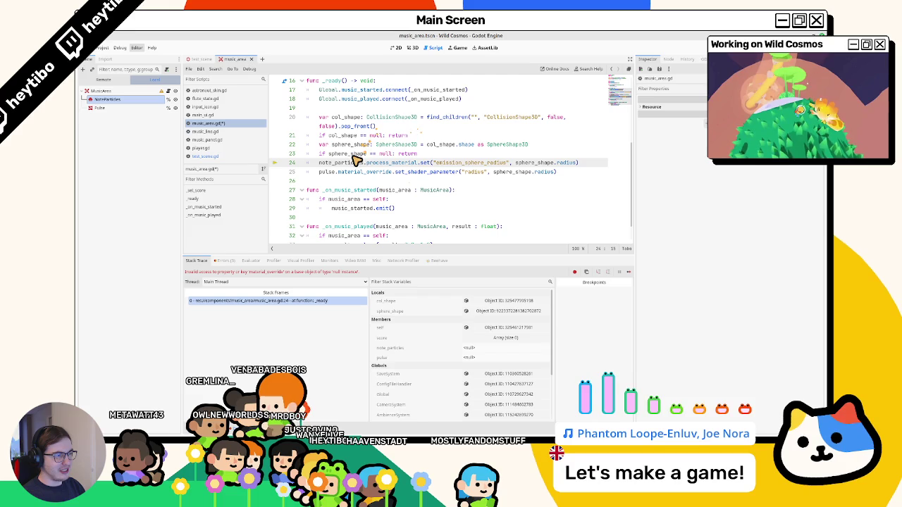
Step: Print sphere_shape in _ready and run the game several times to check its radius
triple_click(345, 169)
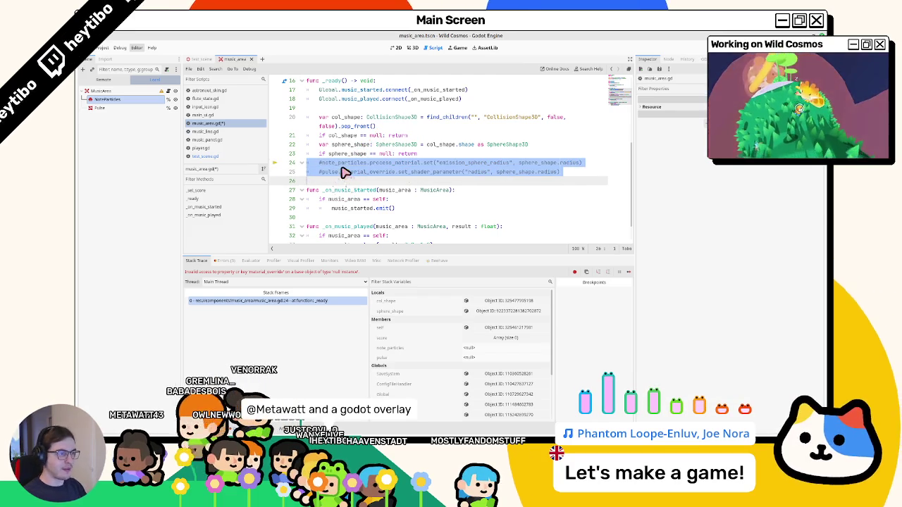
click(337, 155)
key(Return)
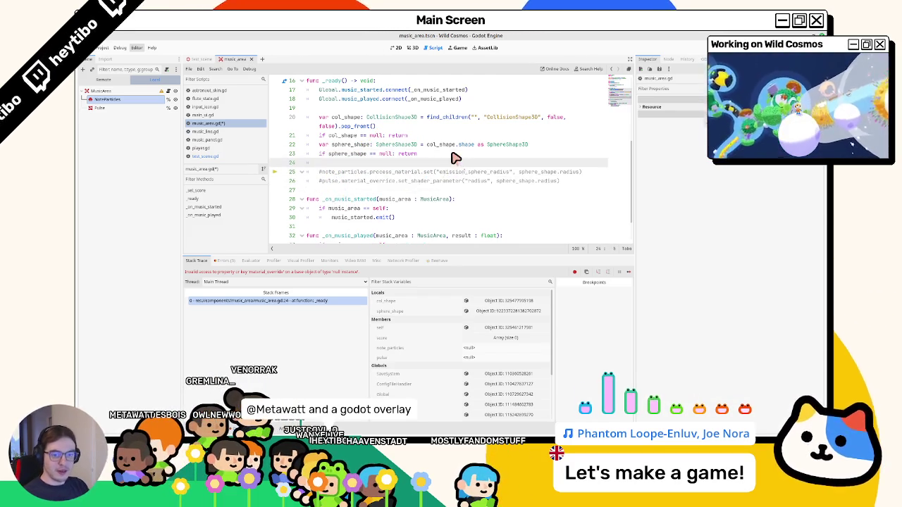
text(print(sphere_shape))
key(F5)
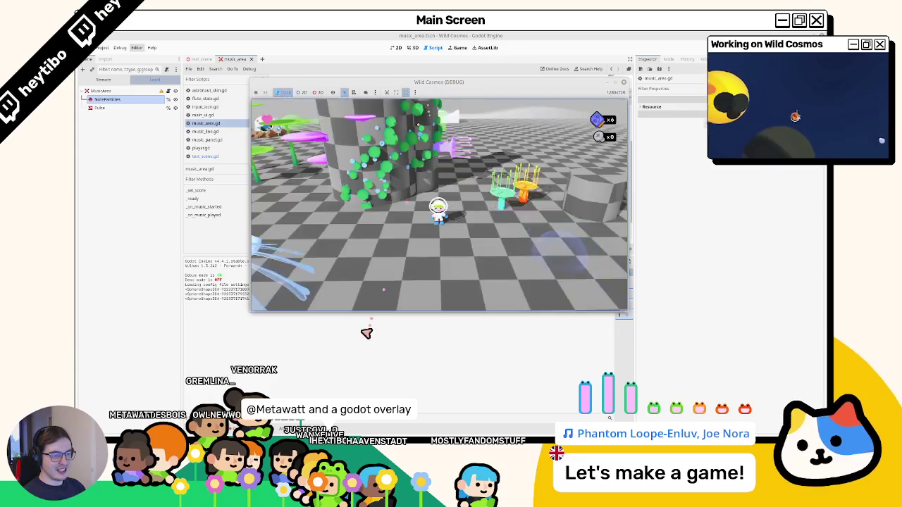
key(F8)
double_click(373, 162)
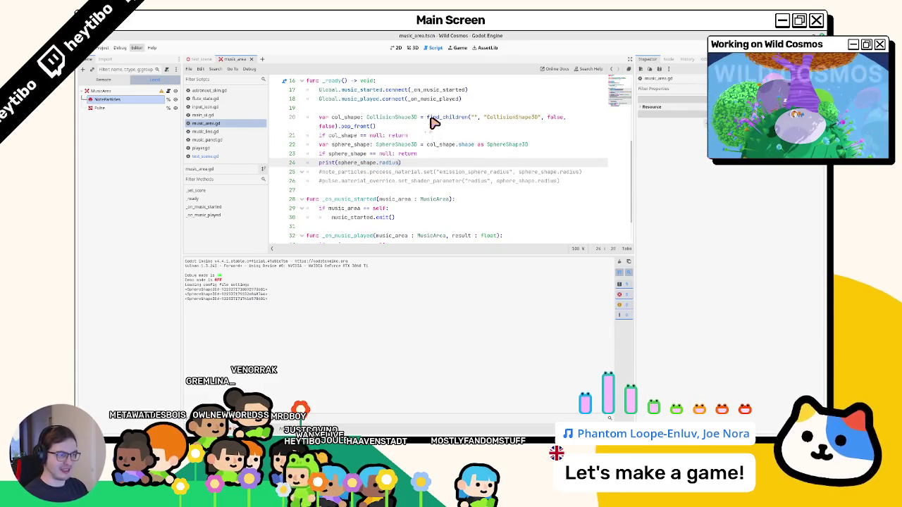
key(F5)
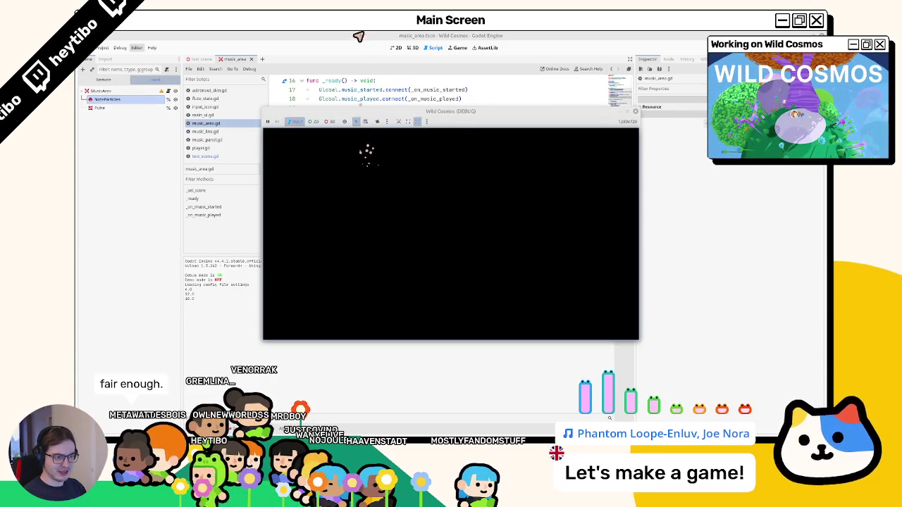
key(F8)
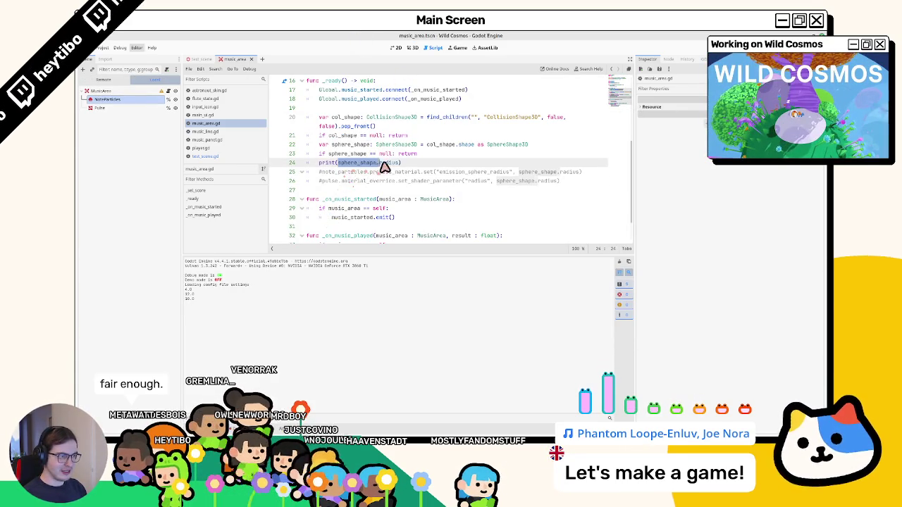
key(F5)
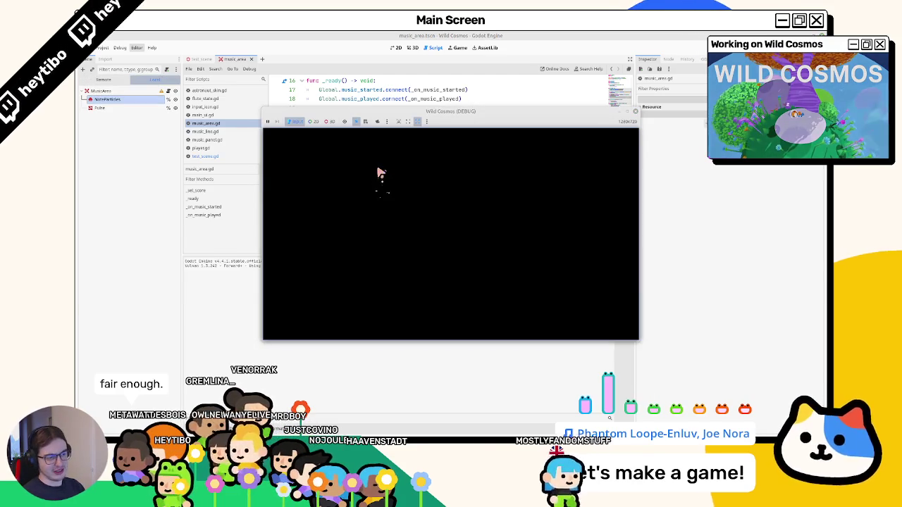
key(F8)
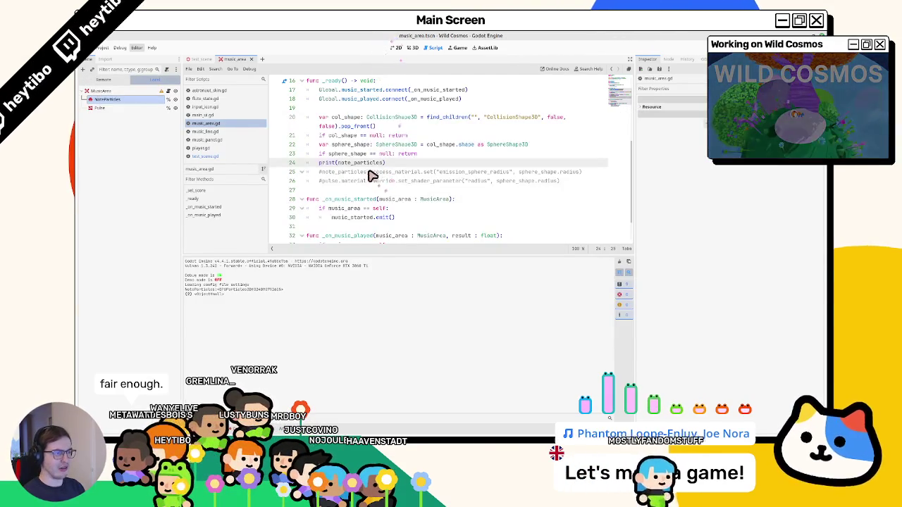
Step: Check the music area nodes, then undo music_area.gd back to the two commented radius lines
scroll(373, 171, up, 5)
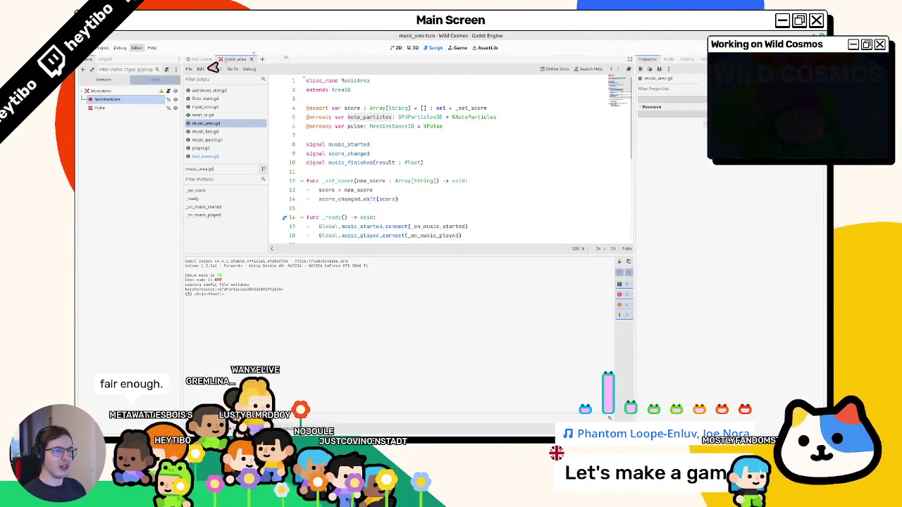
click(102, 107)
click(109, 99)
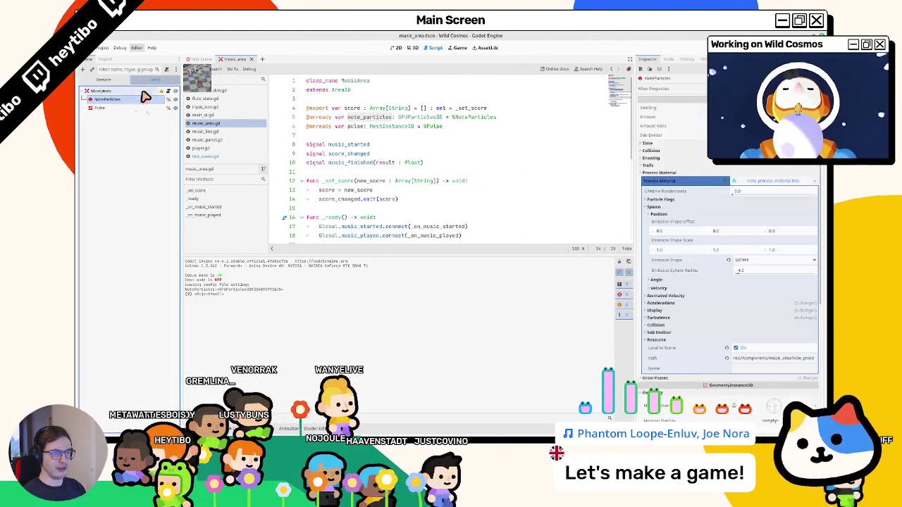
click(171, 91)
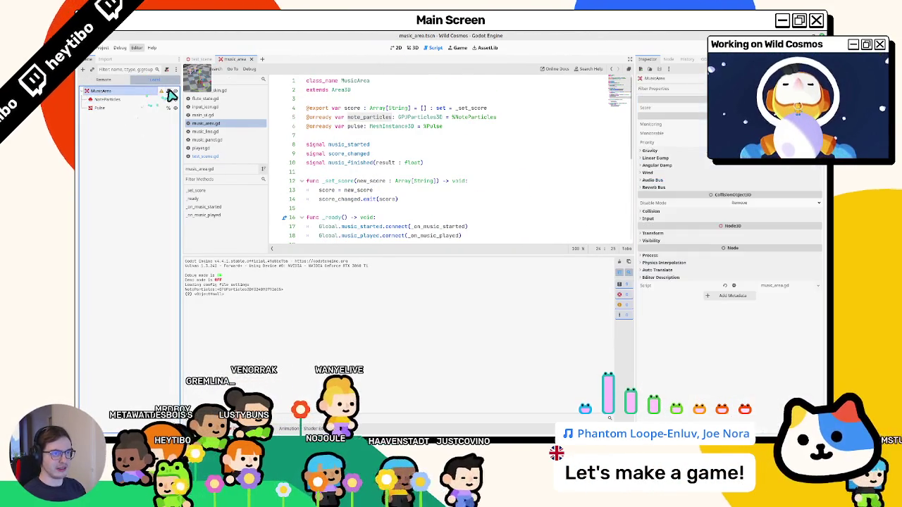
click(201, 59)
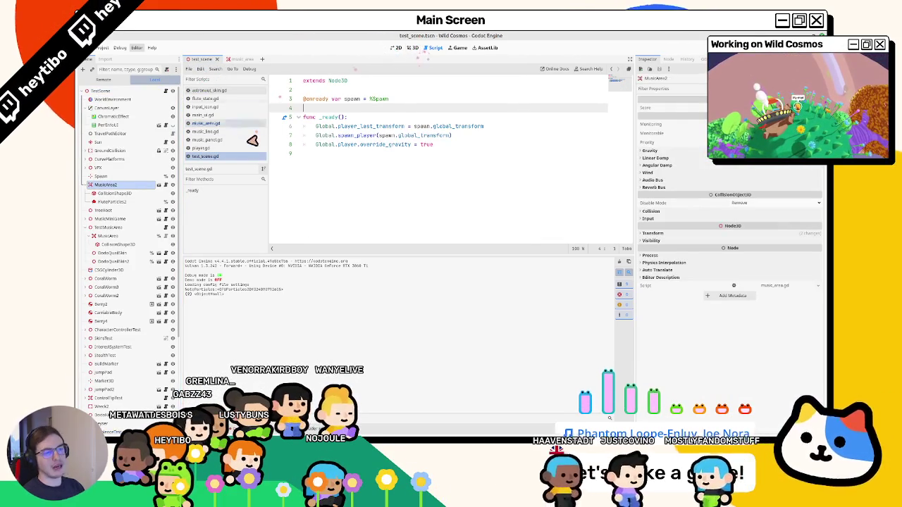
click(211, 123)
scroll(360, 151, down, 3)
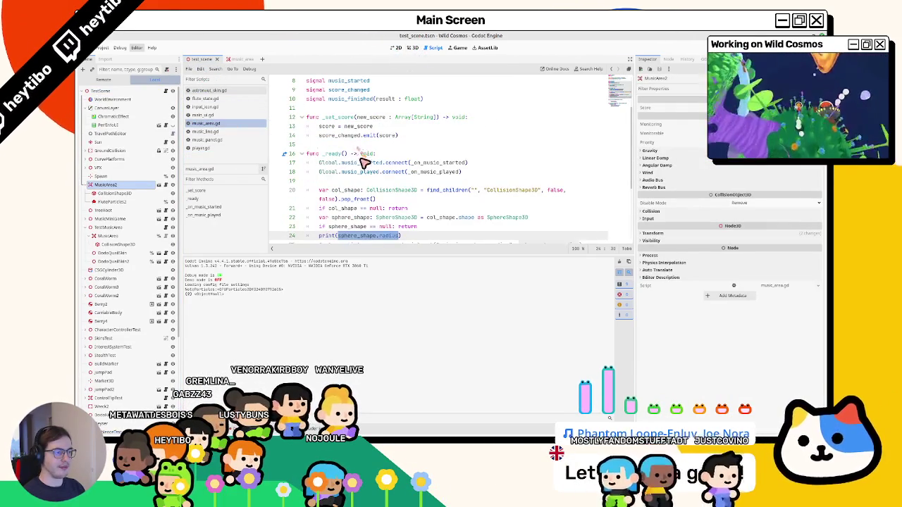
key(ctrl+z)
scroll(367, 165, down, 1)
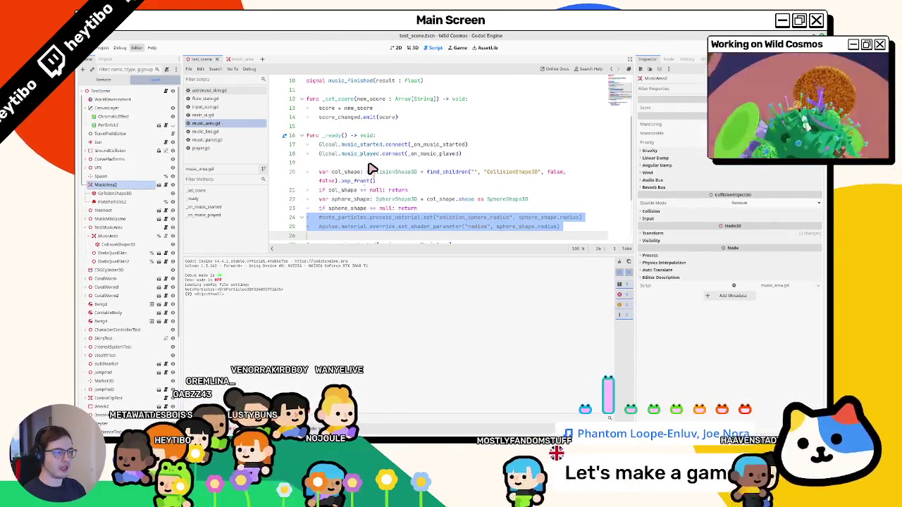
key(ctrl+z)
scroll(383, 139, down, 1)
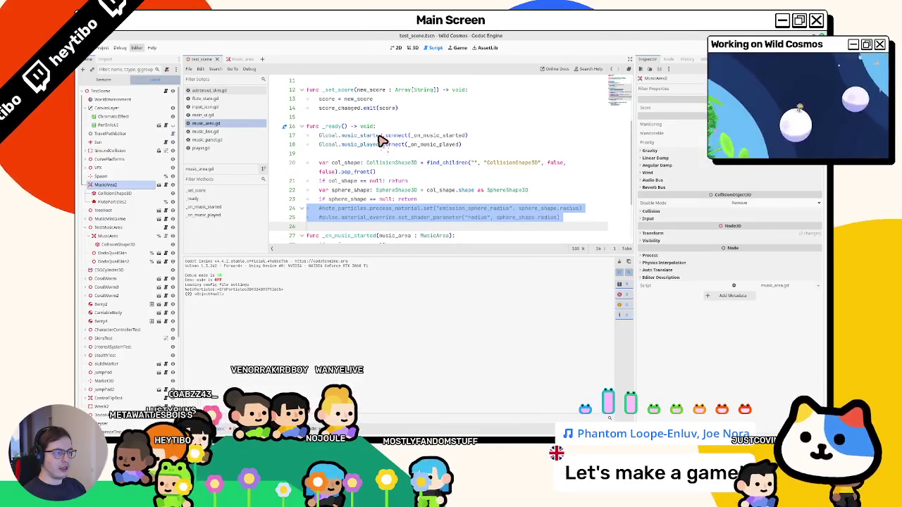
key(ctrl+z)
key(ctrl+z)
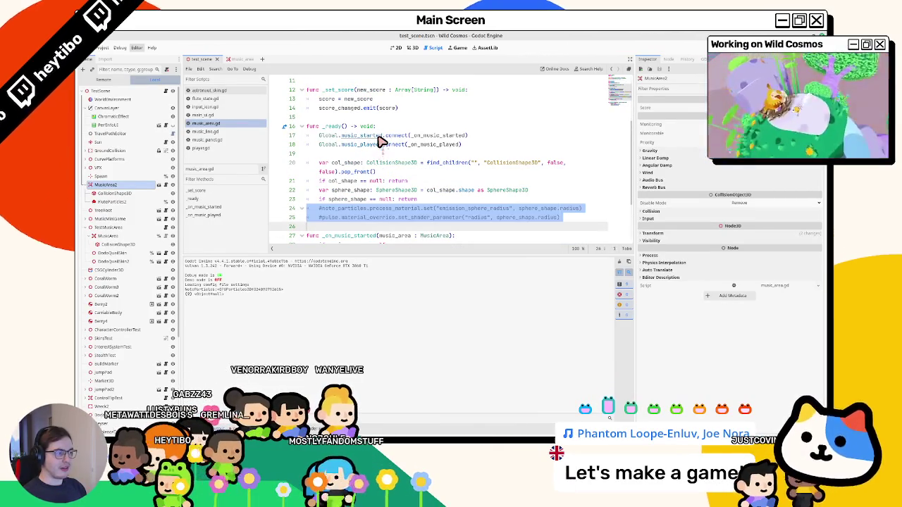
key(ctrl+z)
key(ctrl+z)
key(ctrl+z)
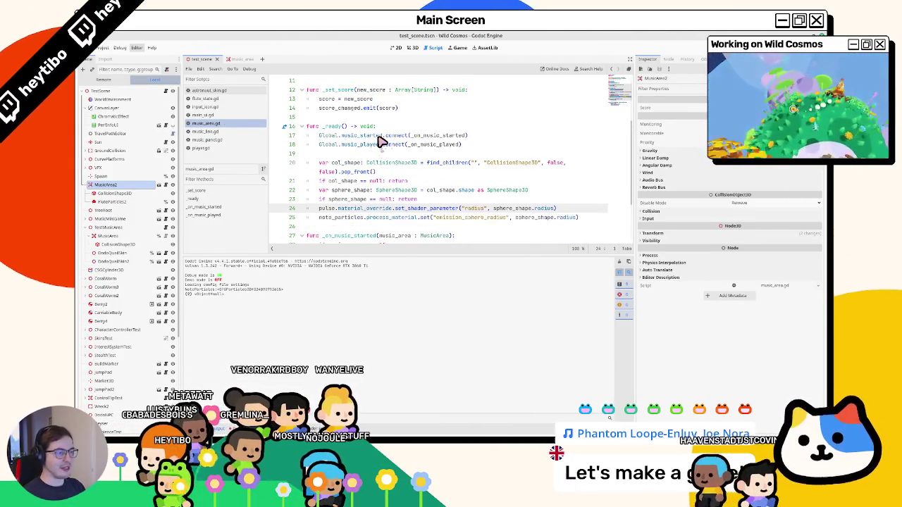
Step: Filter the test scene's tree for 'music' and view TestMusicArea's script
click(221, 62)
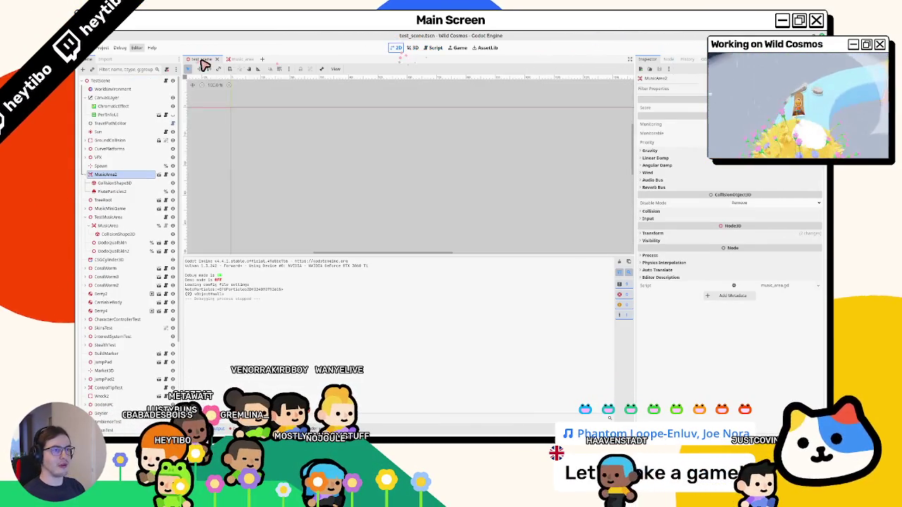
click(201, 59)
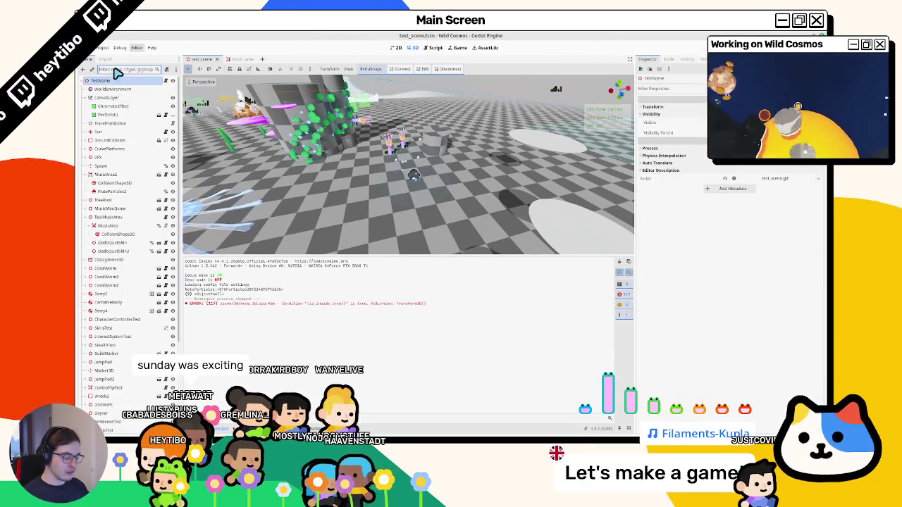
text(mitte)
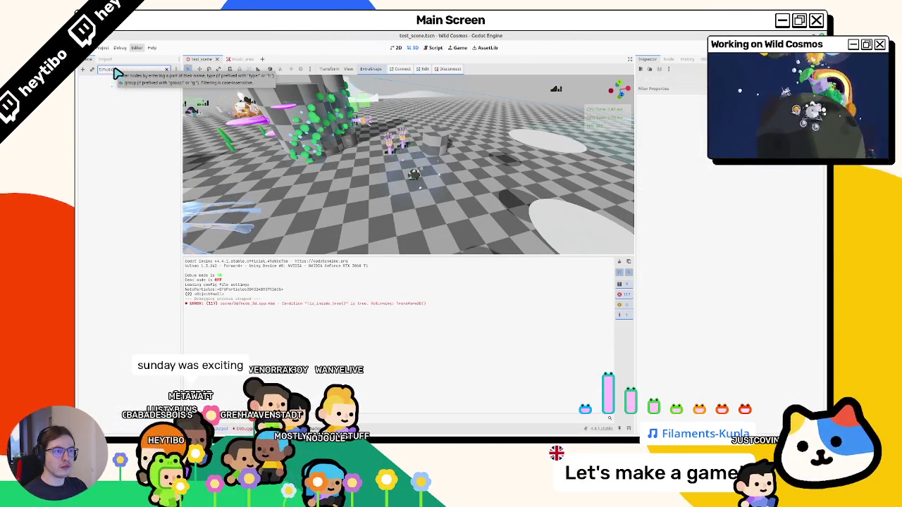
key(ctrl+a)
key(BackSpace)
text(music)
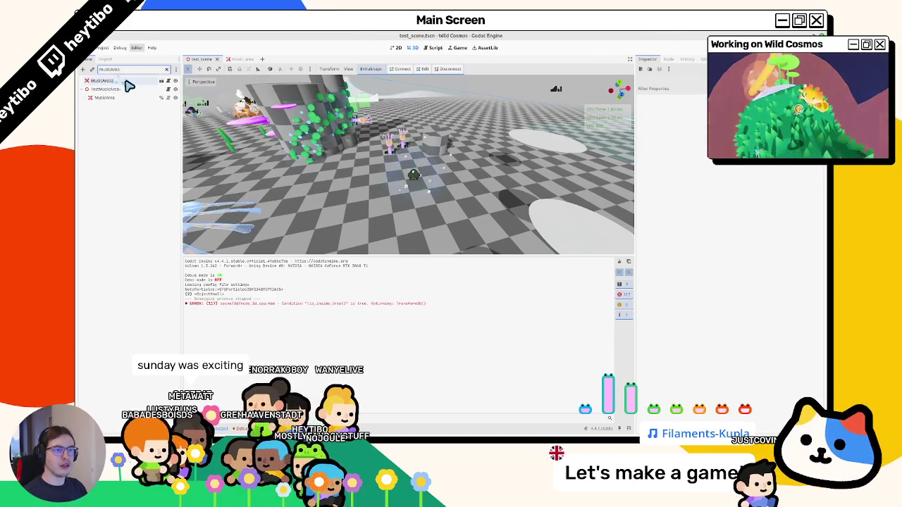
click(121, 89)
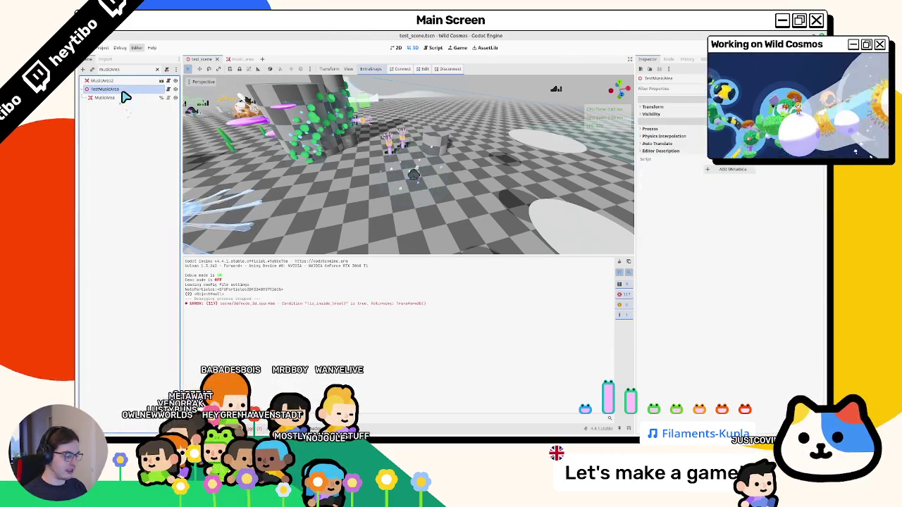
click(167, 91)
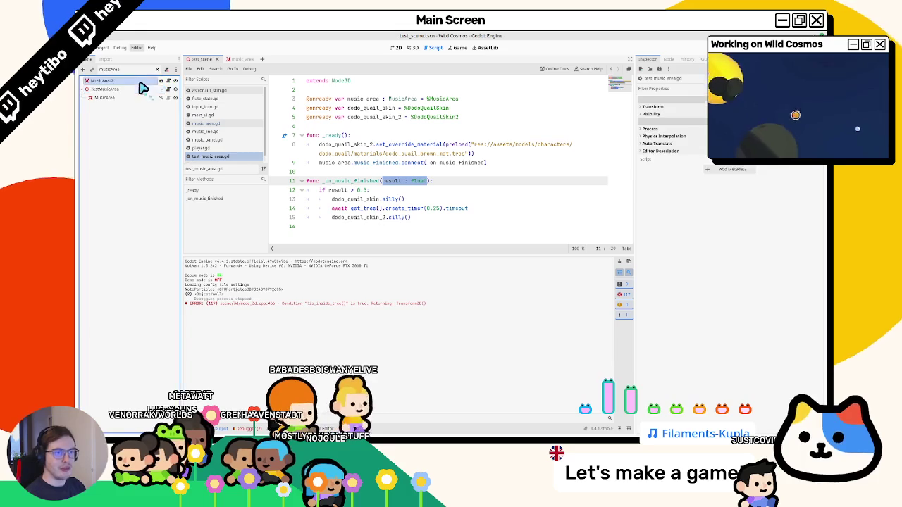
Step: Delete the TestMusicArea node and its children from the test scene
click(156, 69)
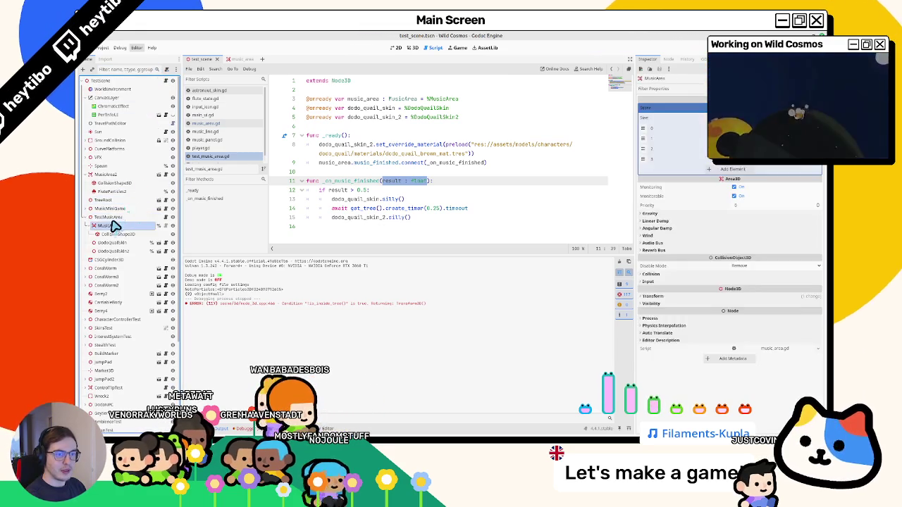
key(Delete)
key(Return)
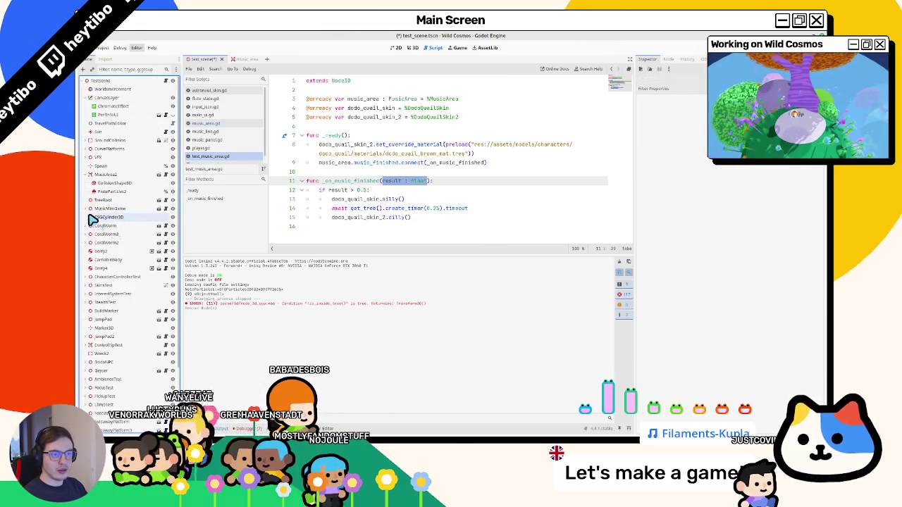
key(ctrl+z)
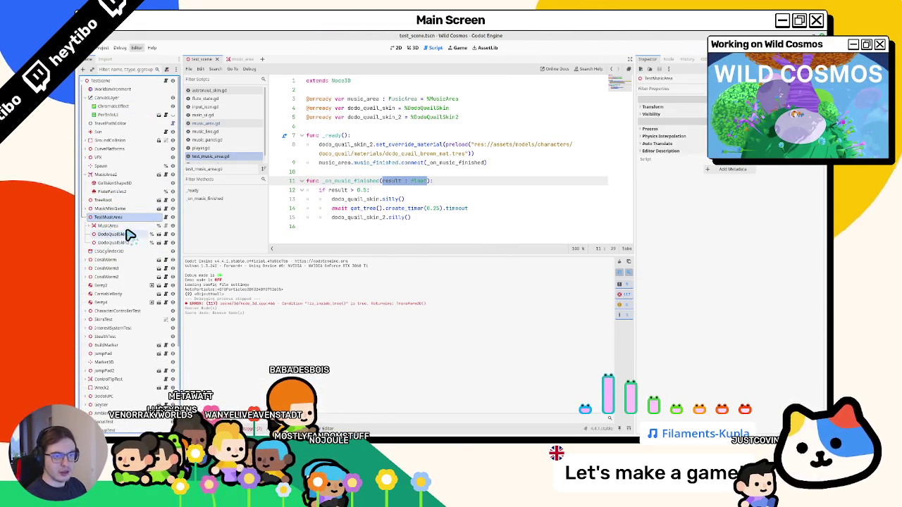
key(Delete)
key(Return)
Step: Open the MusicMiniGame scene in the 3D view and select its MusicArea node
click(124, 210)
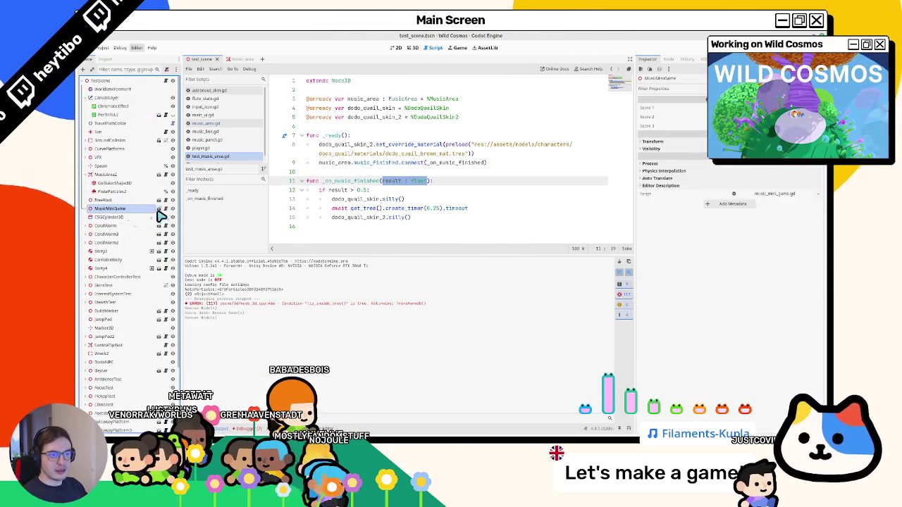
click(161, 209)
click(413, 48)
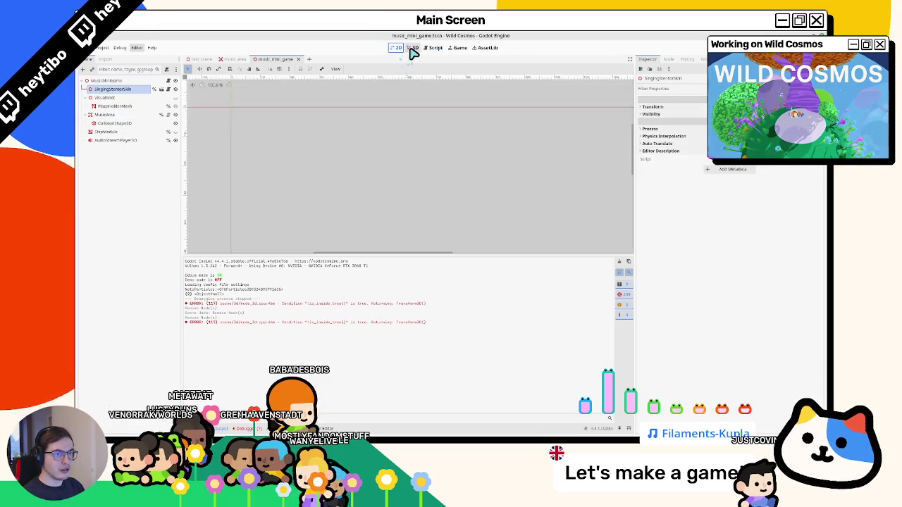
click(112, 116)
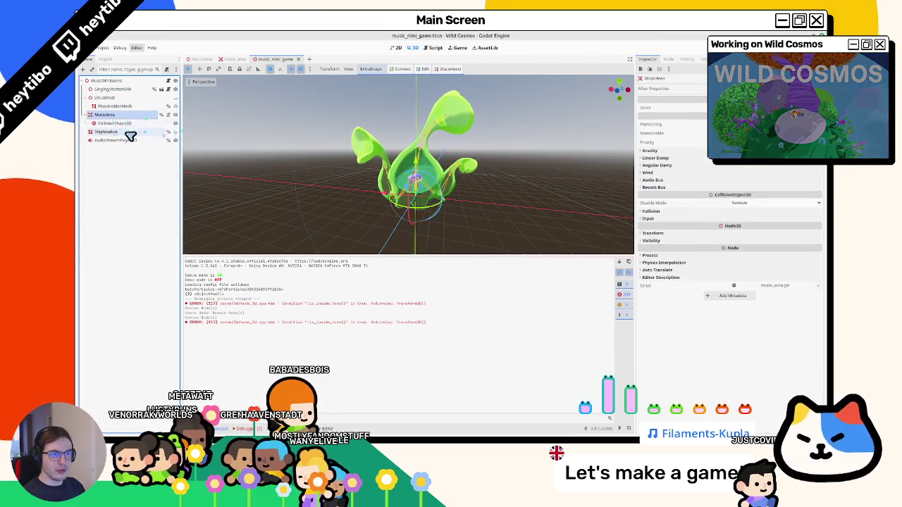
Step: Instance music_area.tscn into the mini game and move CollisionShape3D under it
key(ctrl+a)
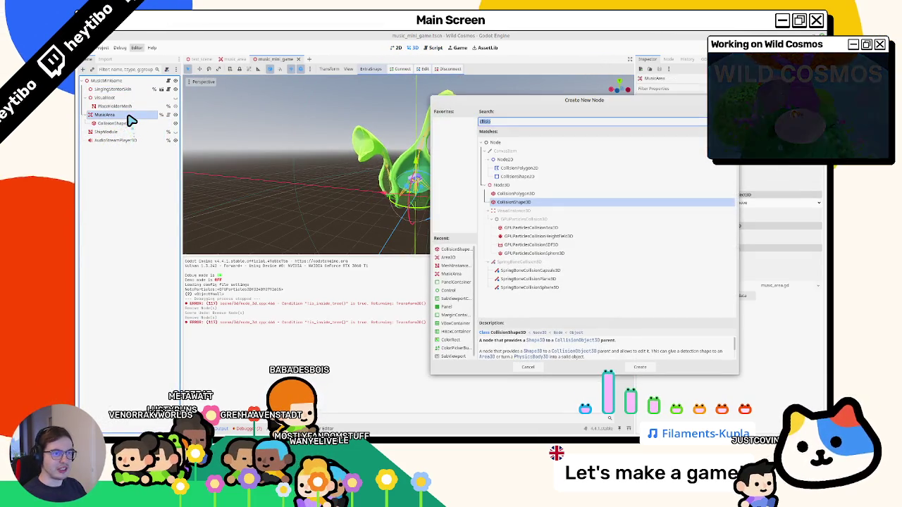
key(Escape)
key(ctrl+shift+a)
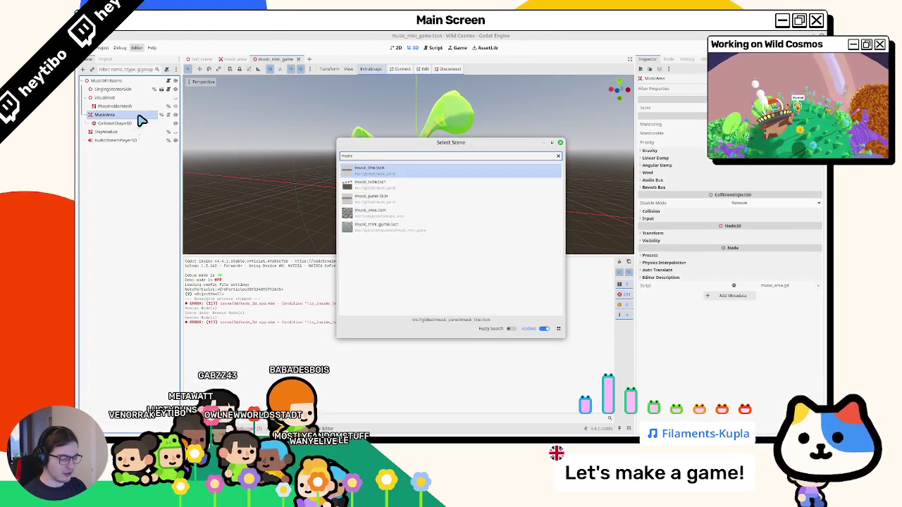
key(Return)
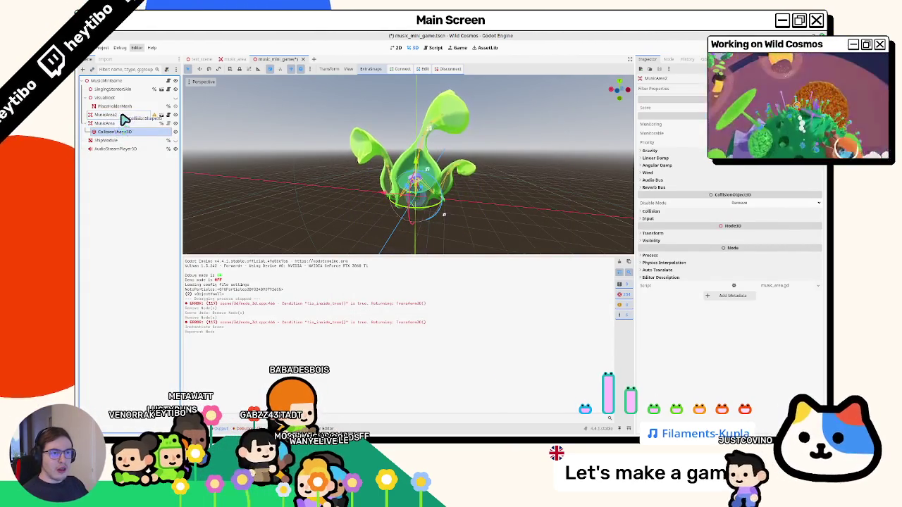
drag(124, 120, 124, 117)
Step: Delete the old MusicArea, adjust the instance via its context menu, and close music_mini_game
key(Delete)
key(Return)
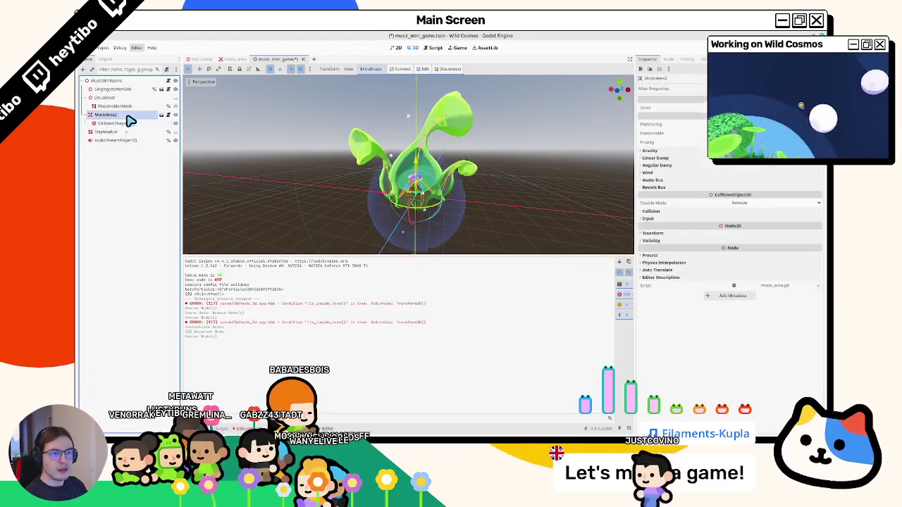
right_click(127, 119)
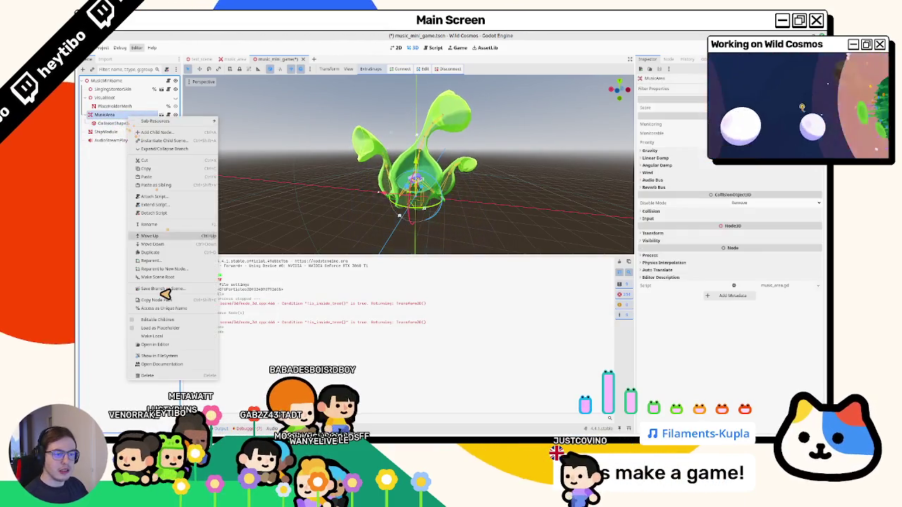
click(152, 329)
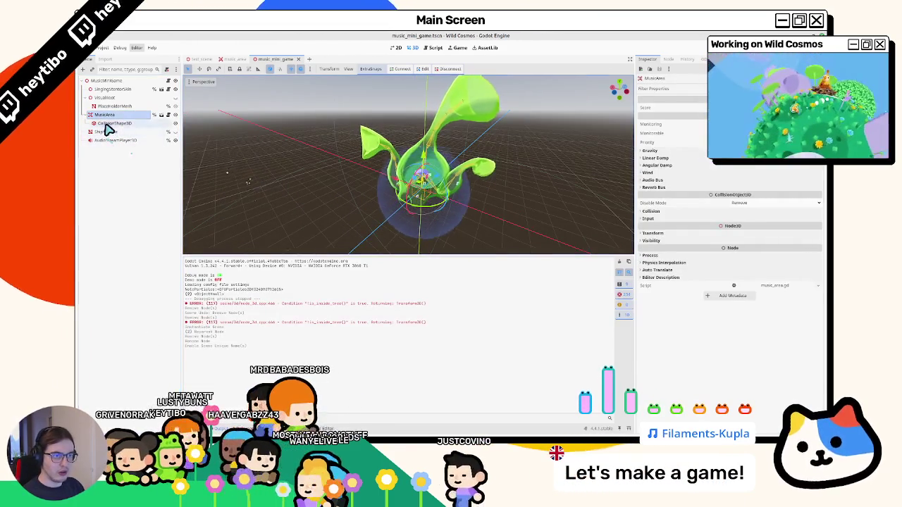
click(298, 59)
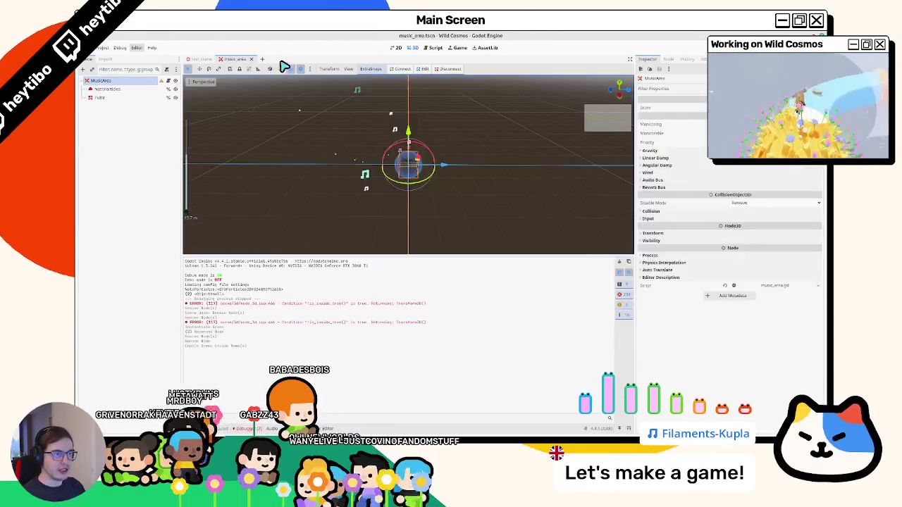
Step: Run the game, walk forward with W, stop it, then bring up the music_area script
key(F5)
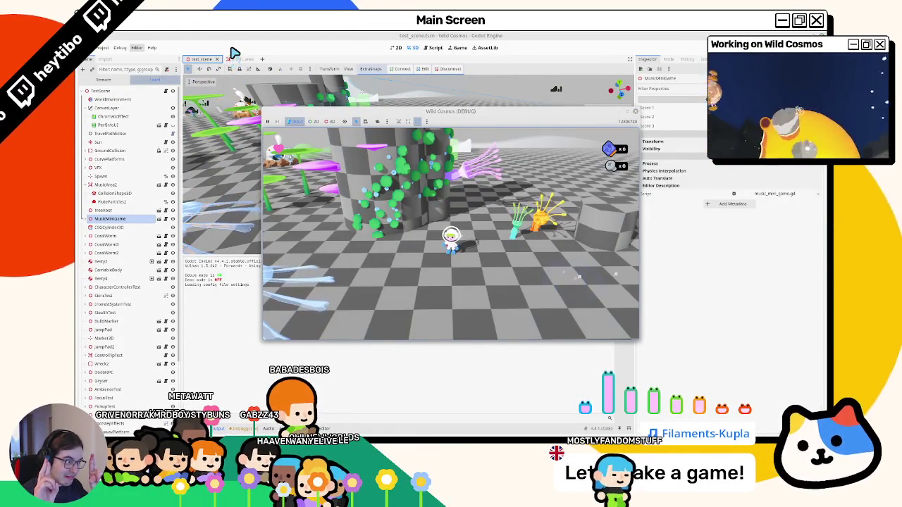
key(w)
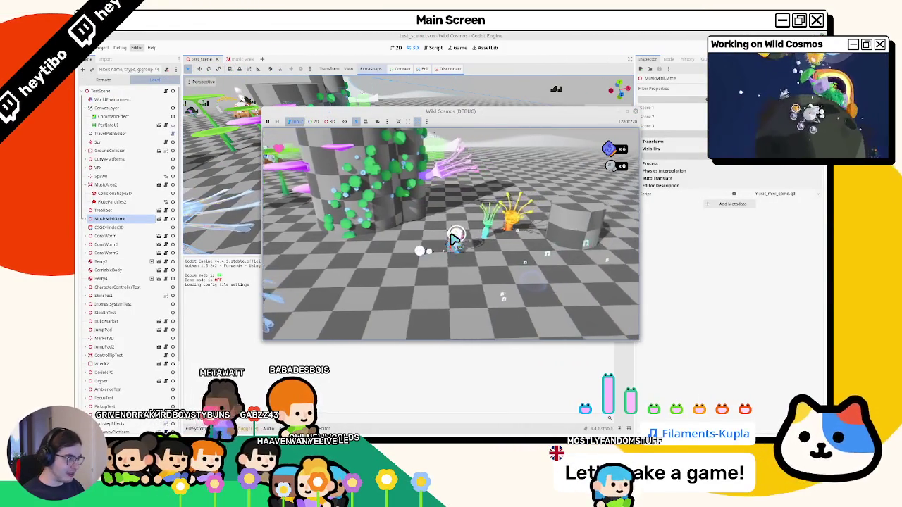
key(w)
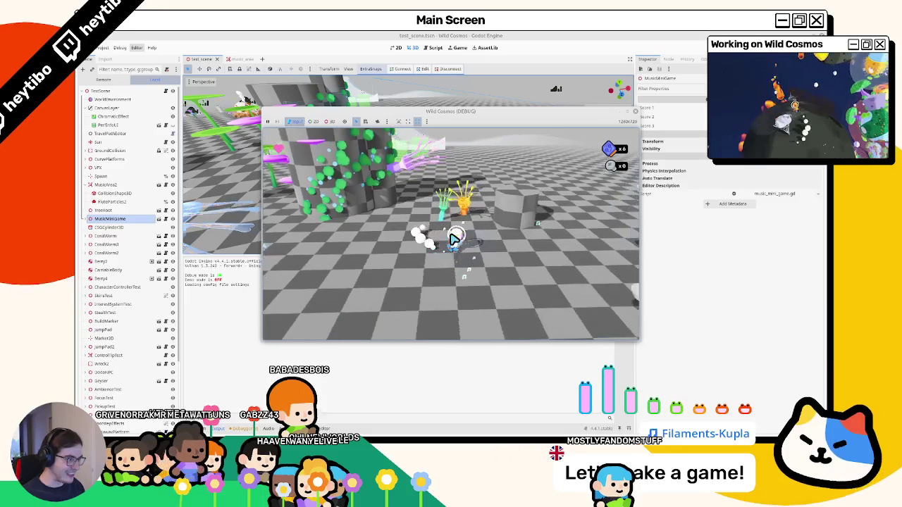
key(F8)
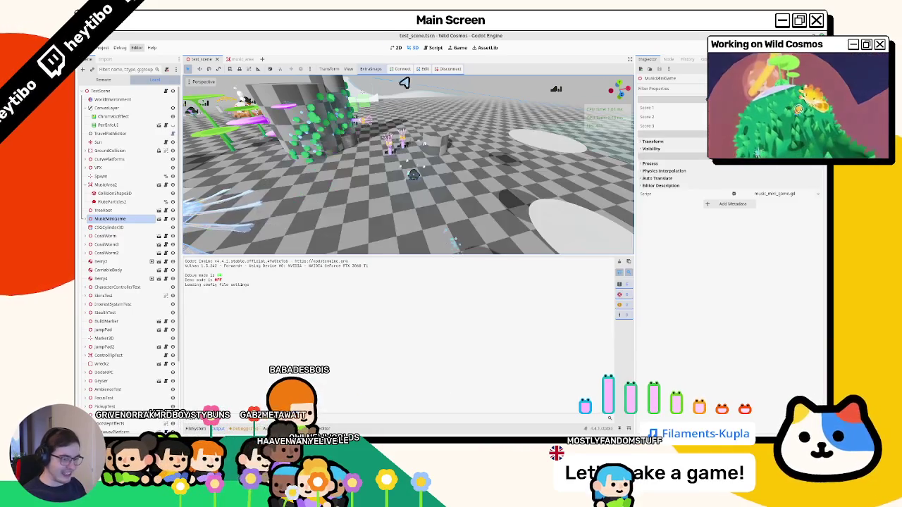
key(F5)
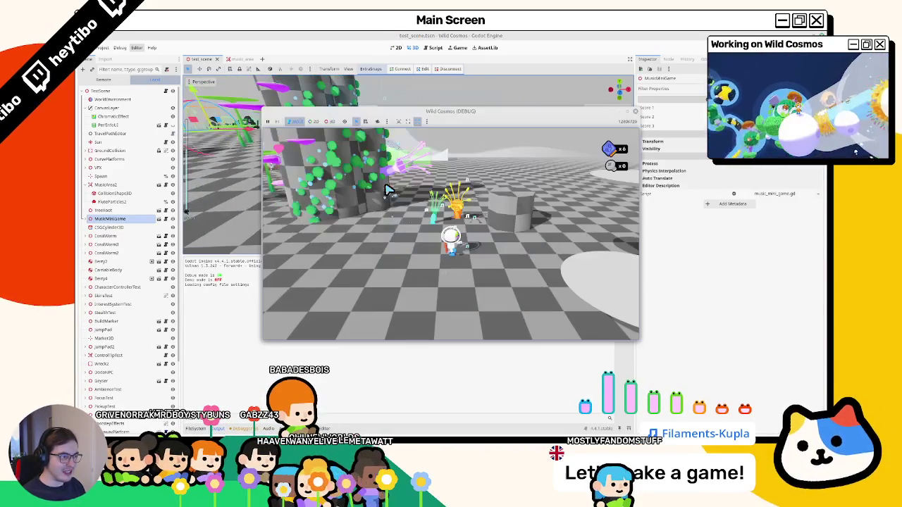
key(F5)
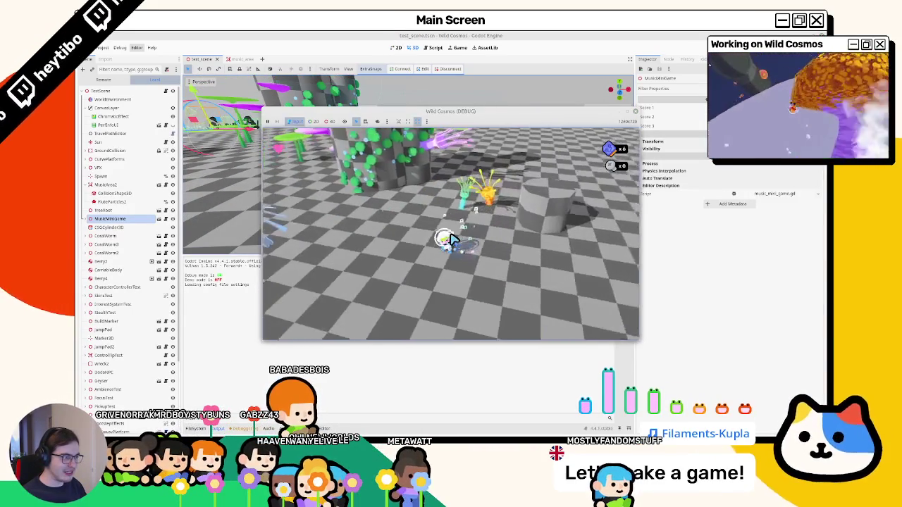
key(F8)
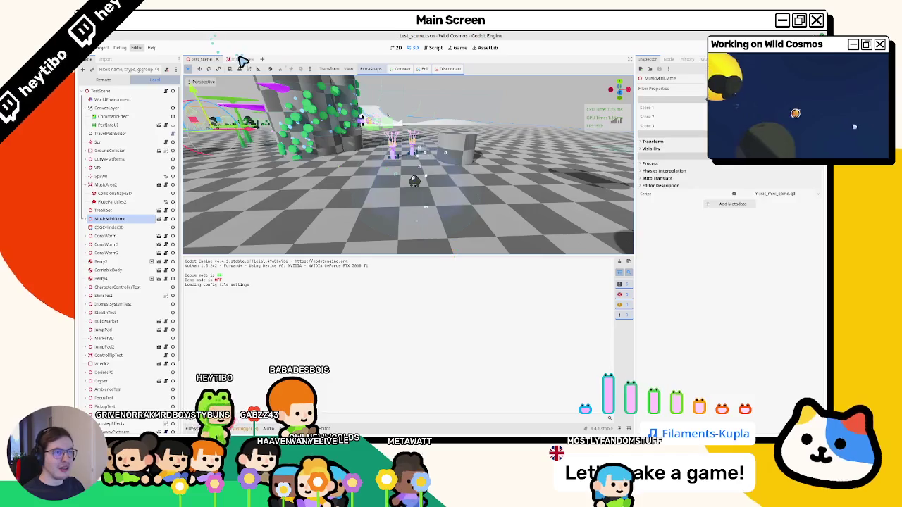
click(243, 61)
click(430, 47)
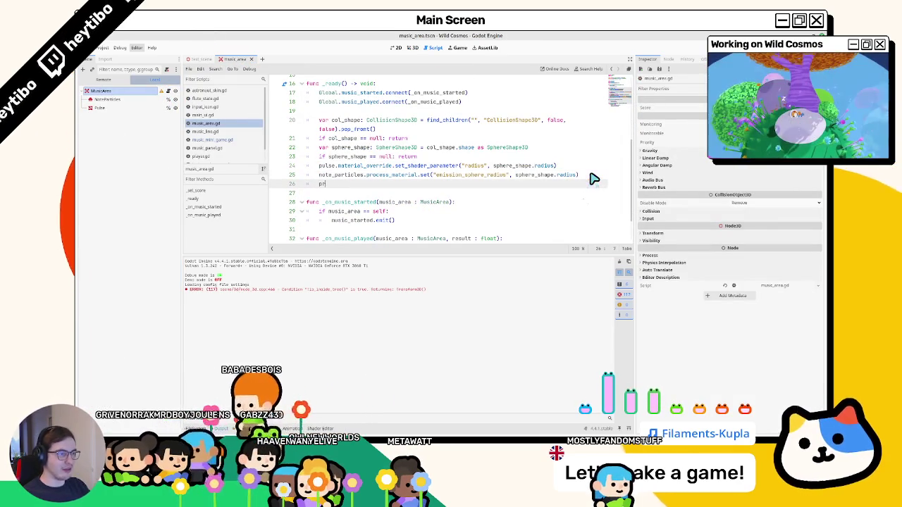
key(F5)
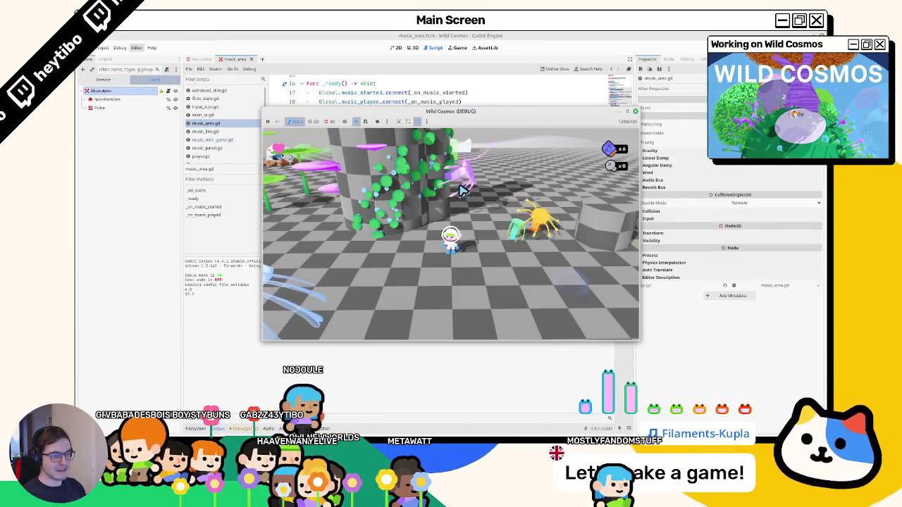
key(w)
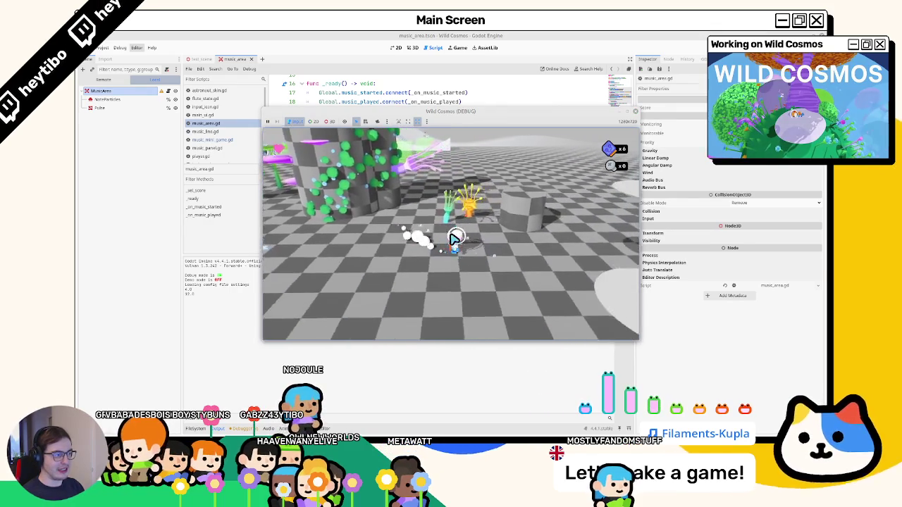
key(w)
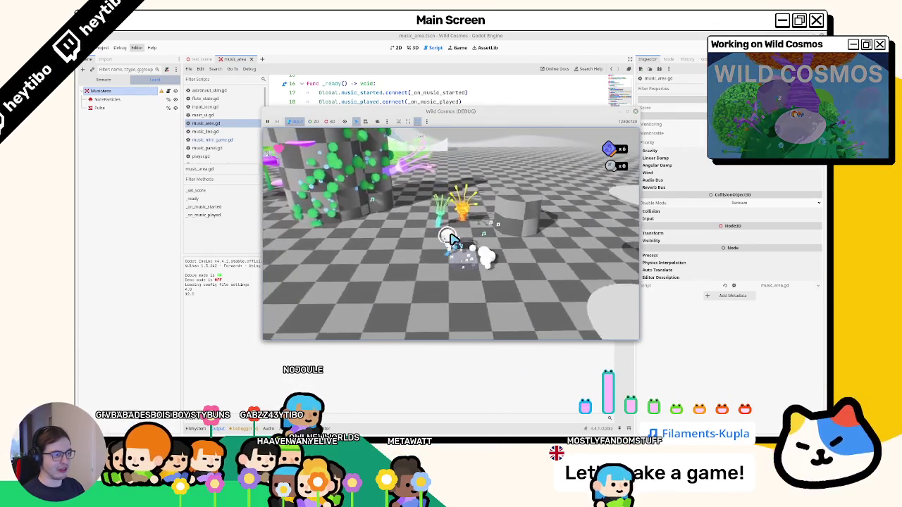
key(F8)
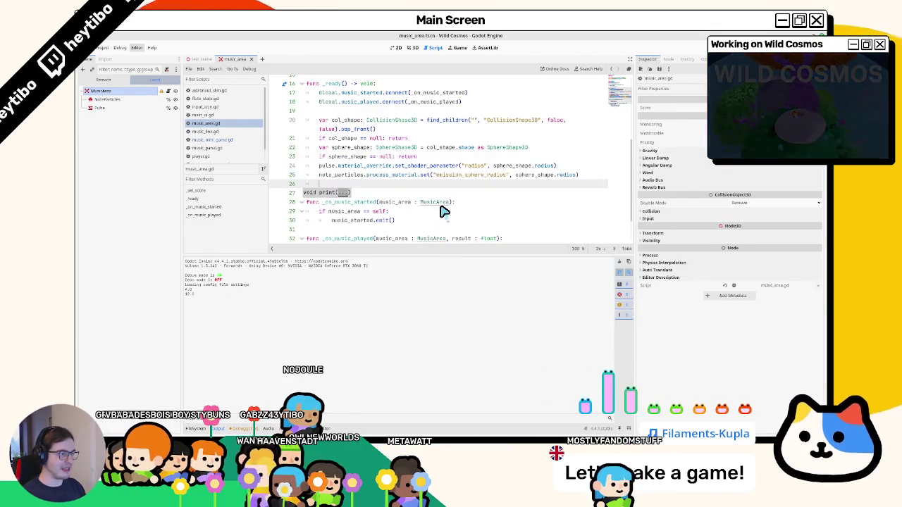
double_click(408, 168)
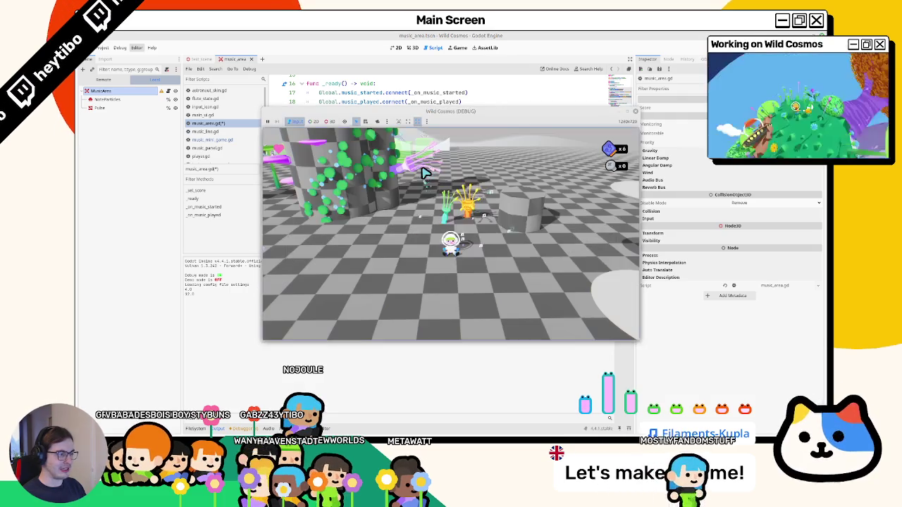
key(F8)
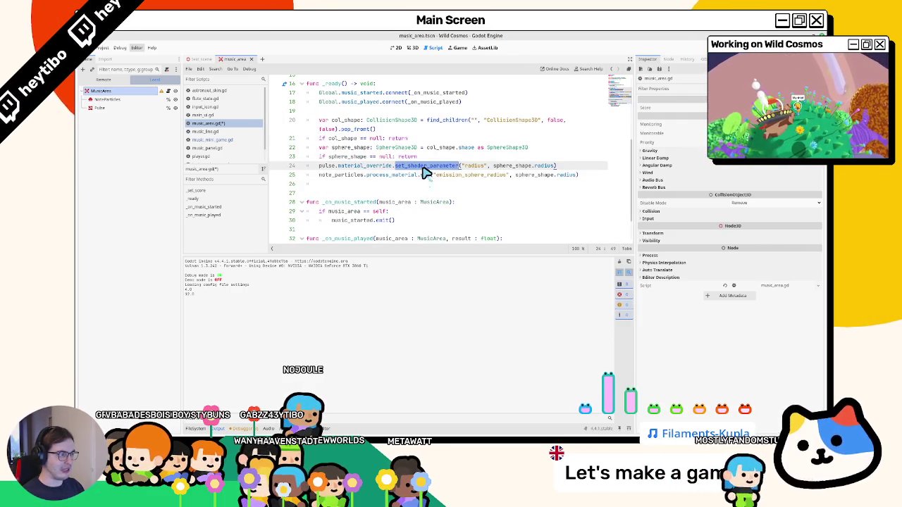
ctrl+click(374, 168)
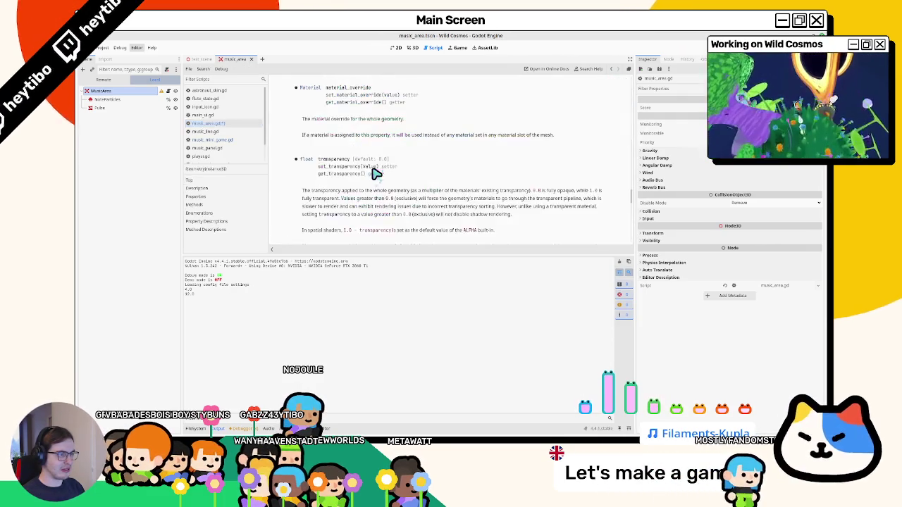
click(204, 124)
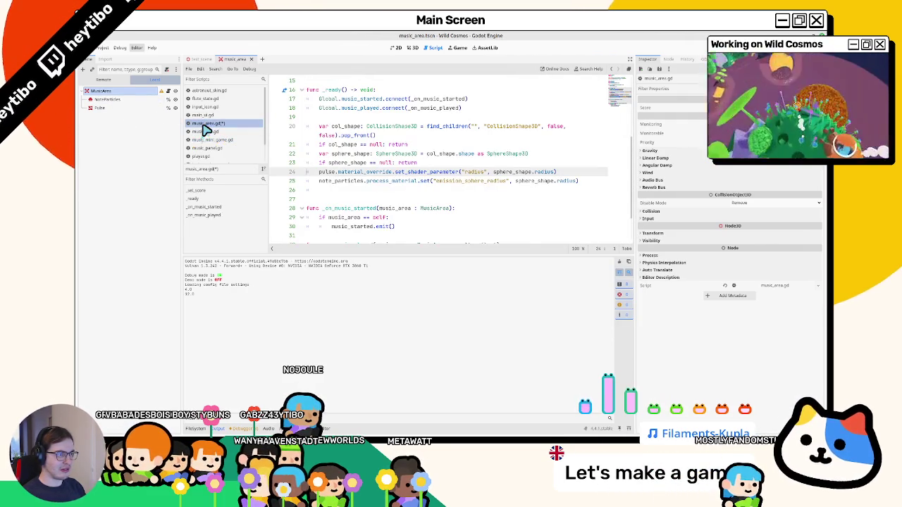
click(128, 109)
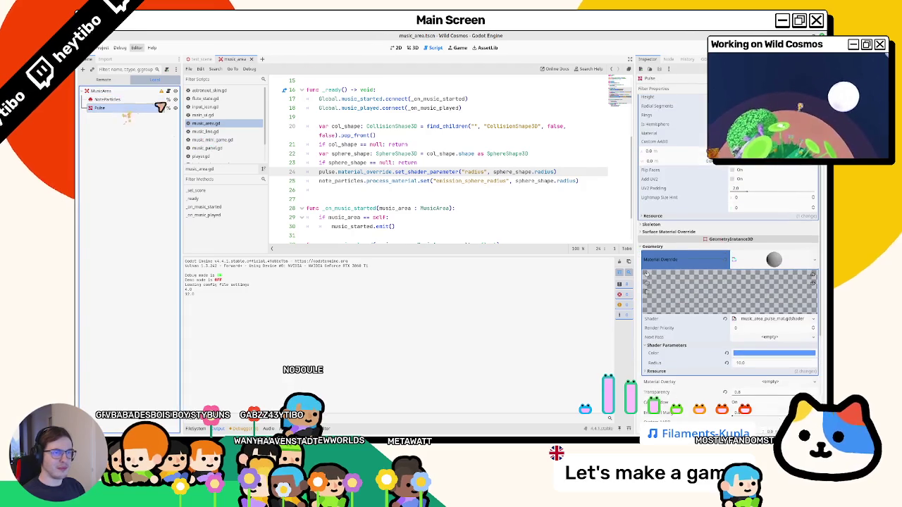
click(411, 48)
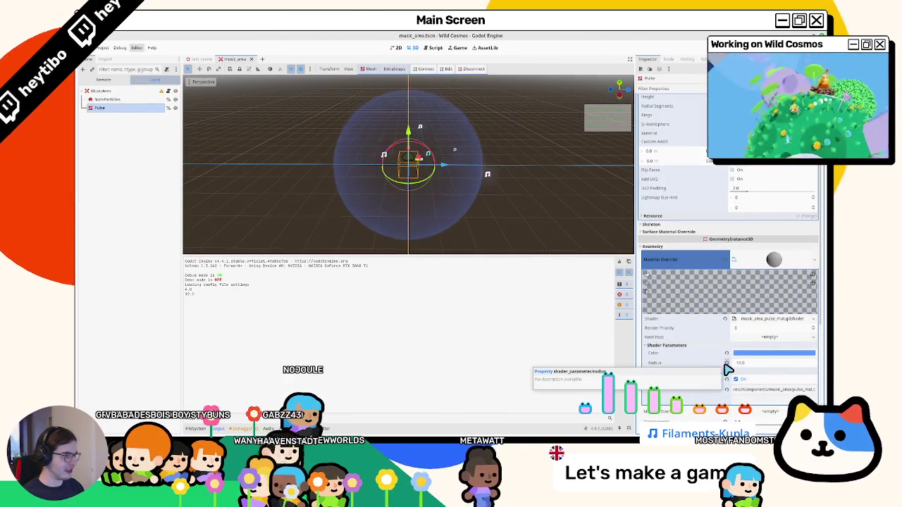
click(433, 48)
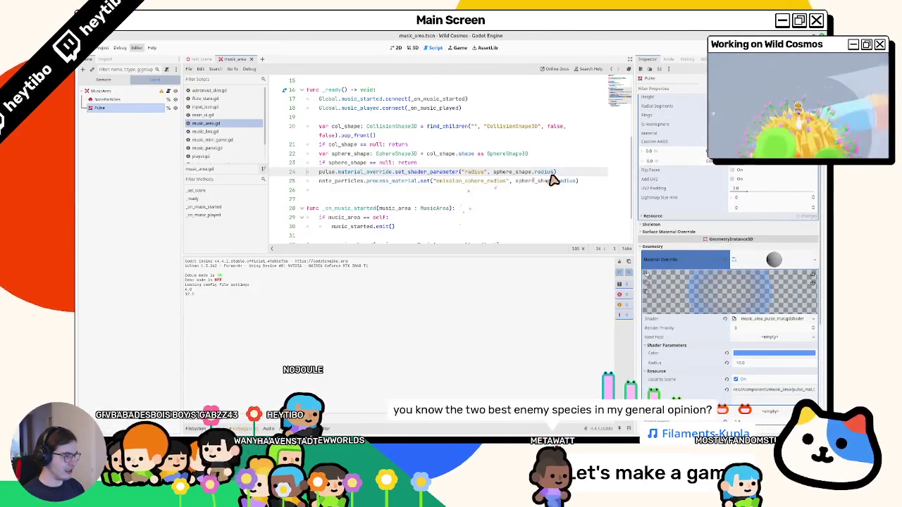
Step: Append * 2.0 to sphere_shape.radius on lines 24 and 25, then test-run the game
text(* 2.0)
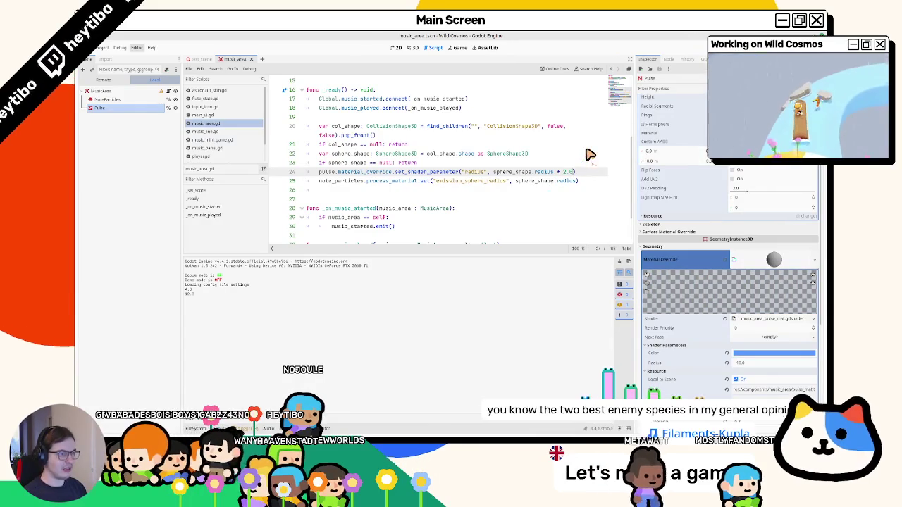
key(F5)
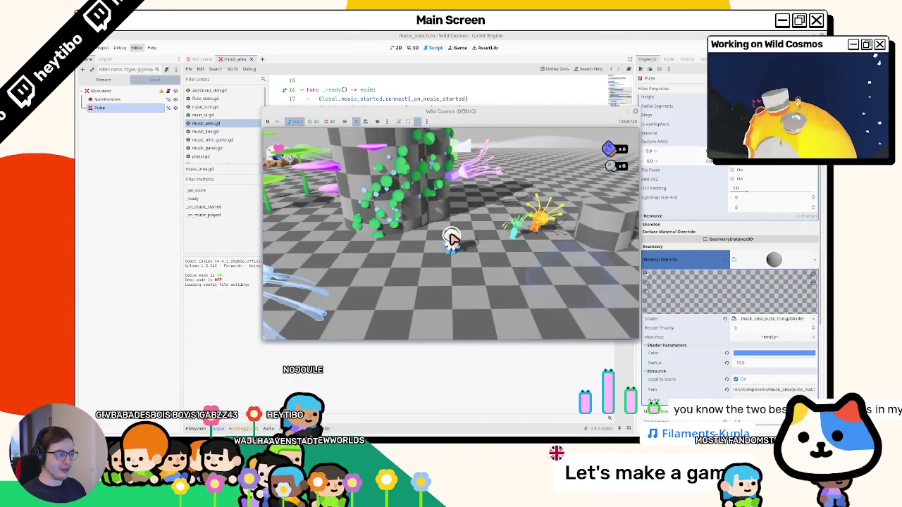
key(F8)
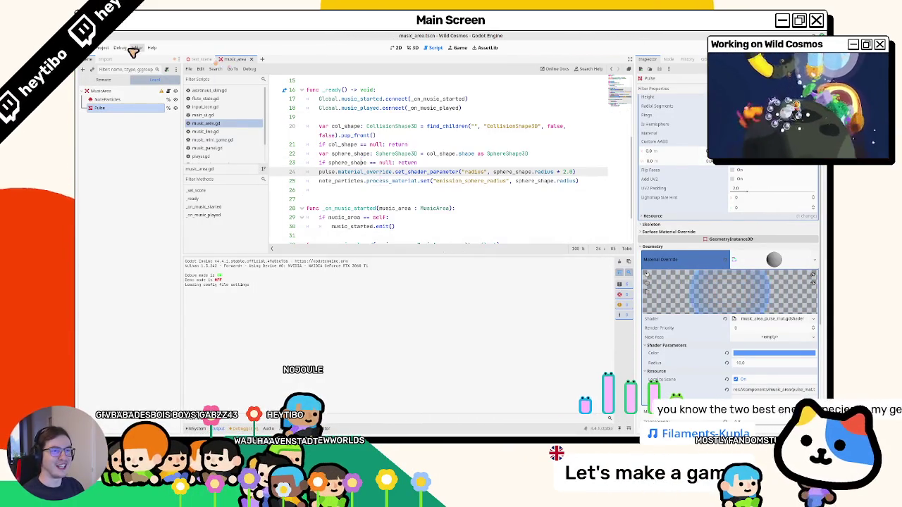
click(124, 49)
click(139, 83)
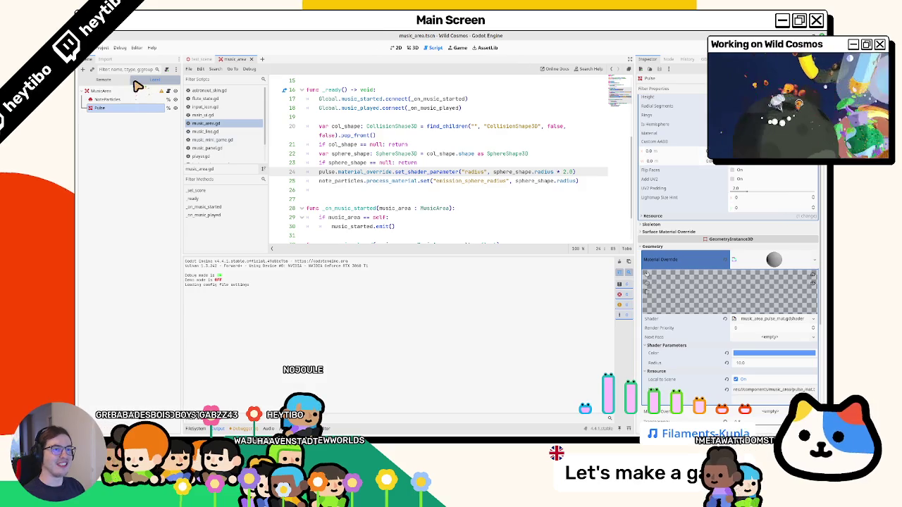
Step: Relaunch the game twice more, then switch the editor to 3D view and run it again
key(F5)
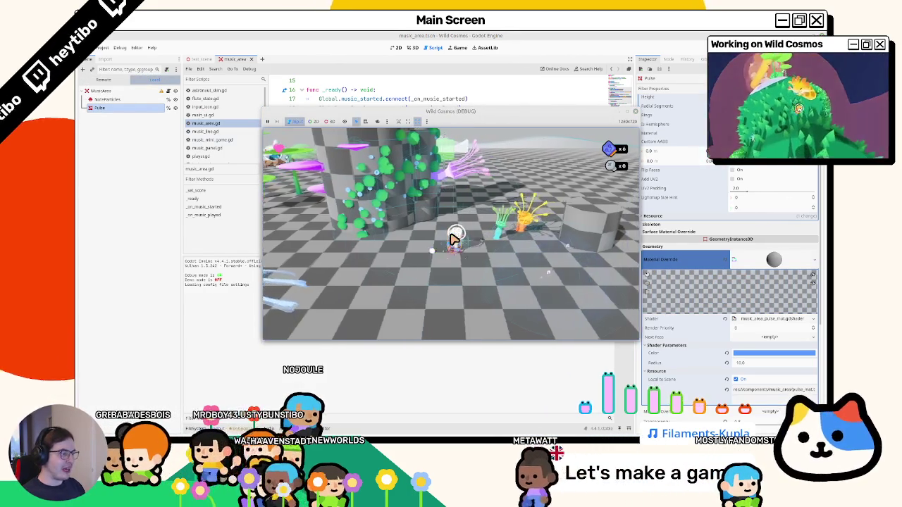
key(F8)
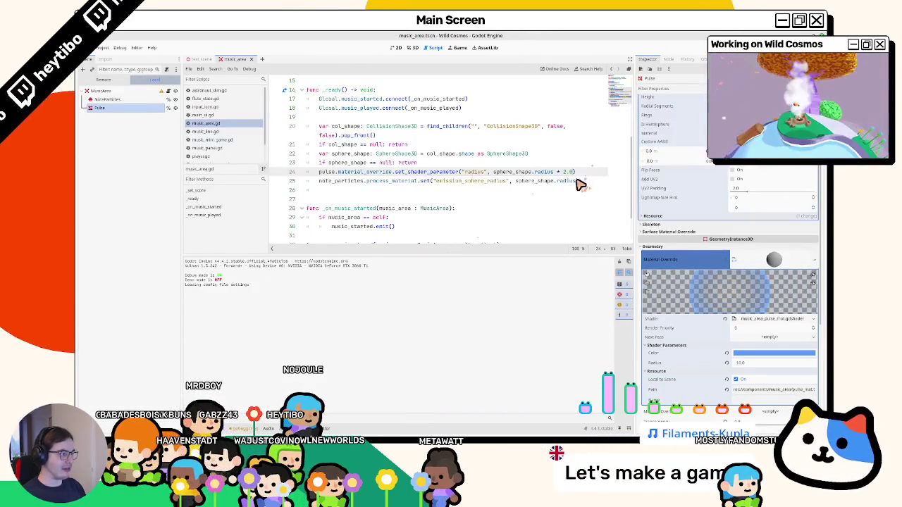
key(F5)
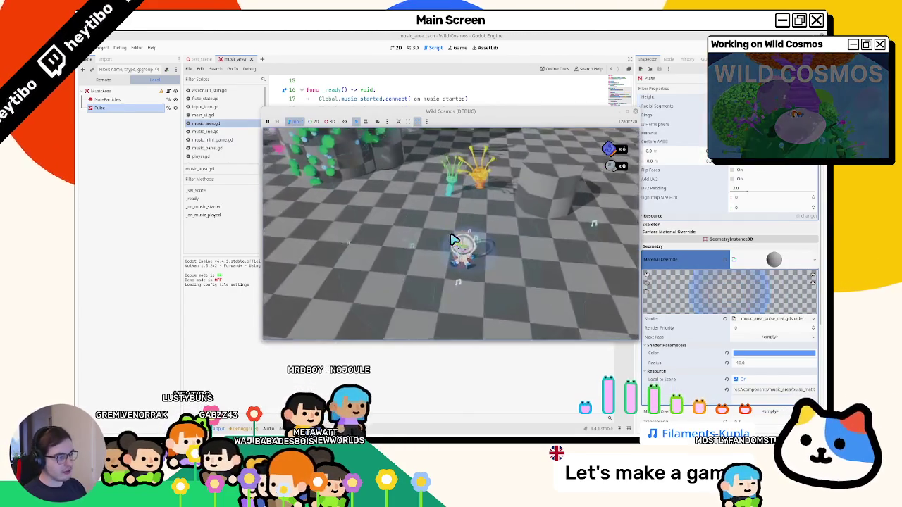
key(F8)
click(119, 47)
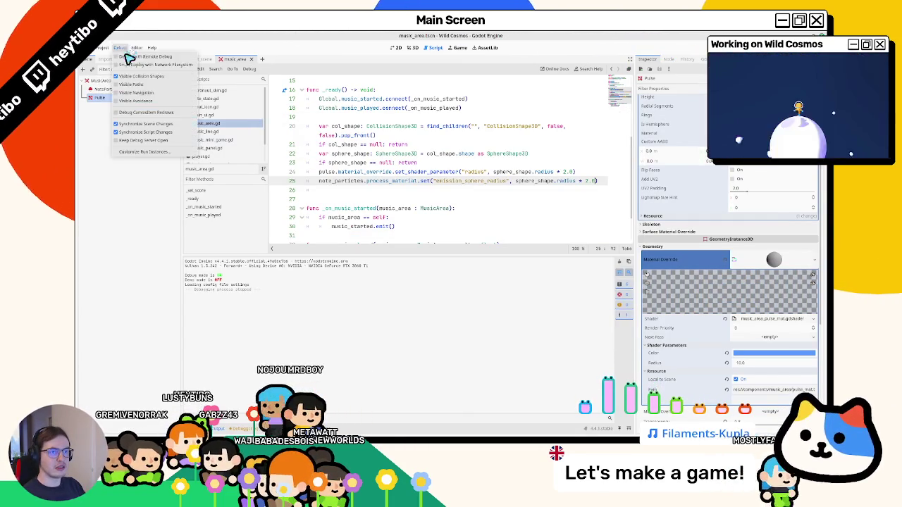
click(146, 83)
click(412, 48)
key(F5)
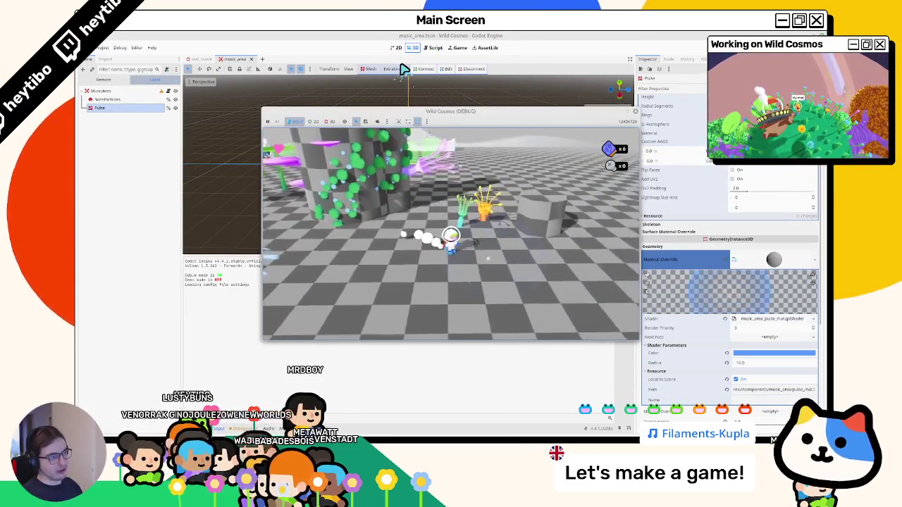
key(Escape)
key(Escape)
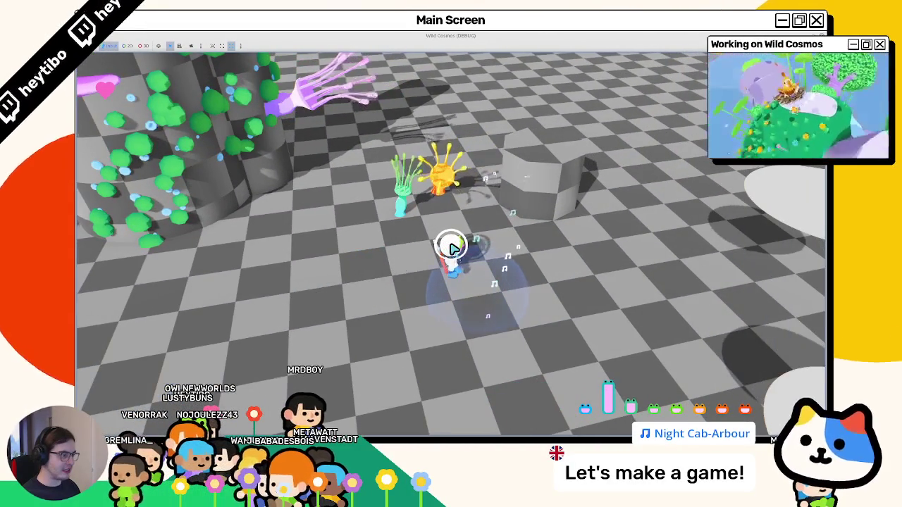
key(F8)
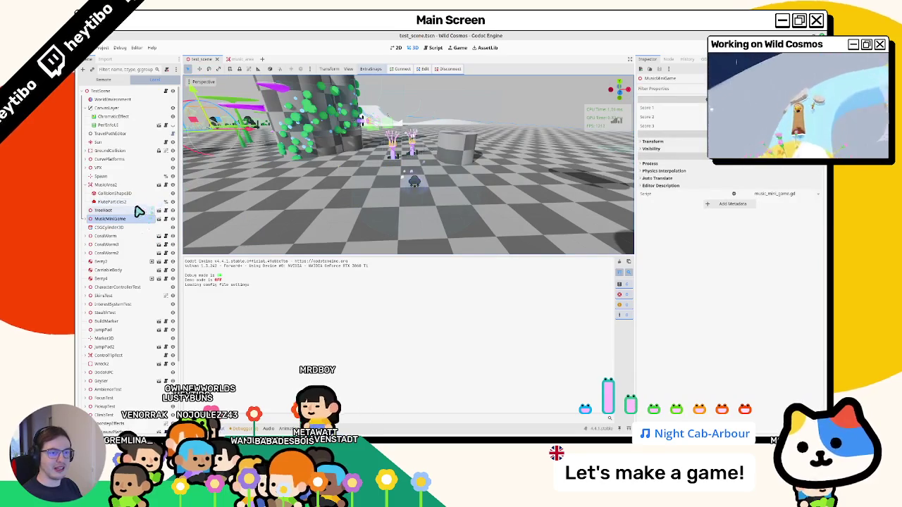
click(116, 193)
click(120, 202)
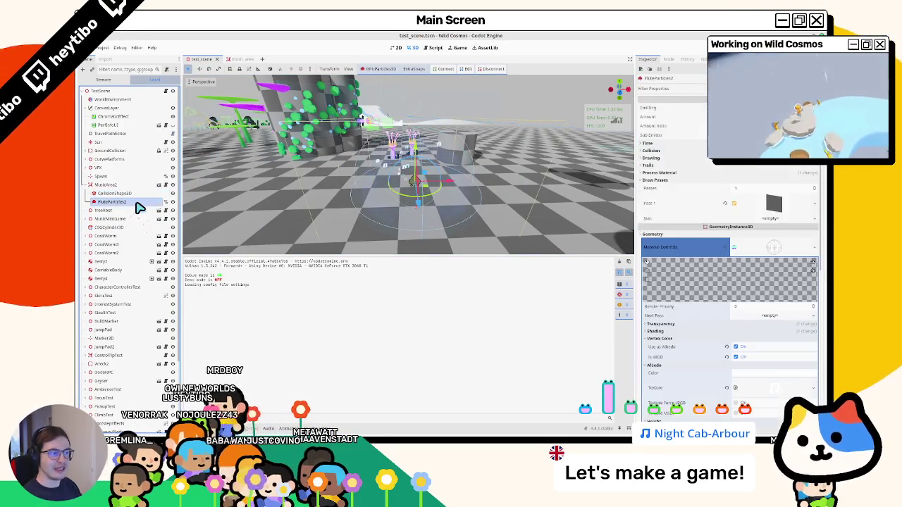
key(Delete)
key(F5)
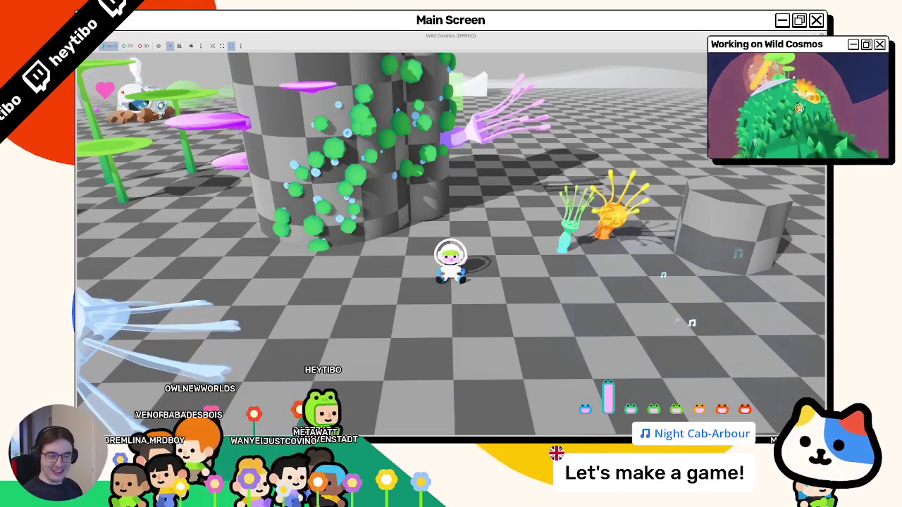
key(d)
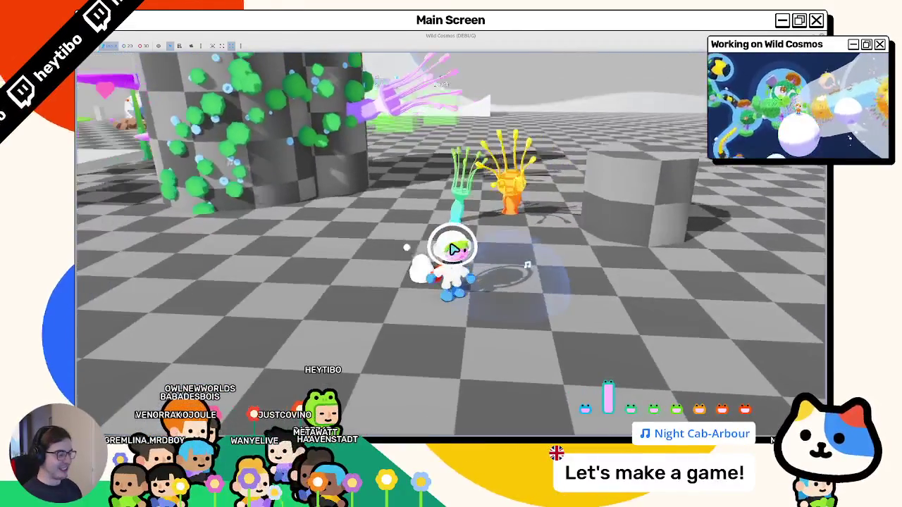
key(Tab)
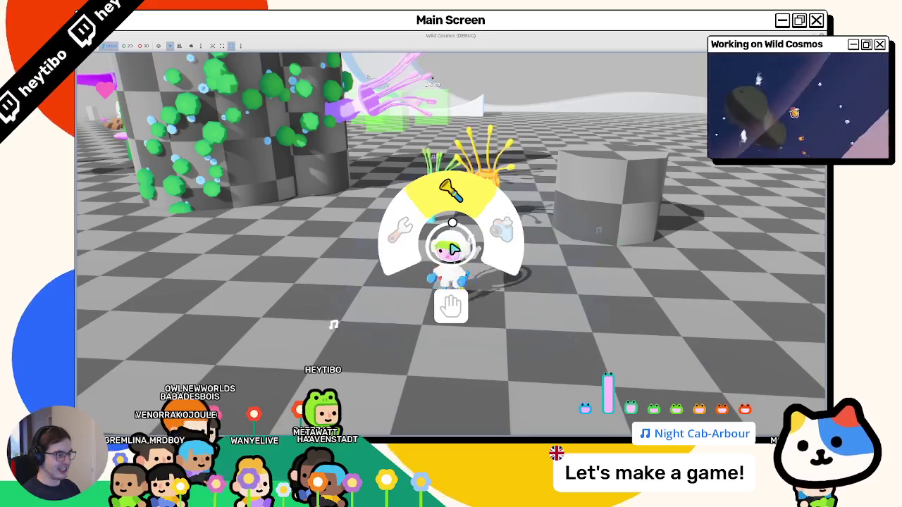
key(s)
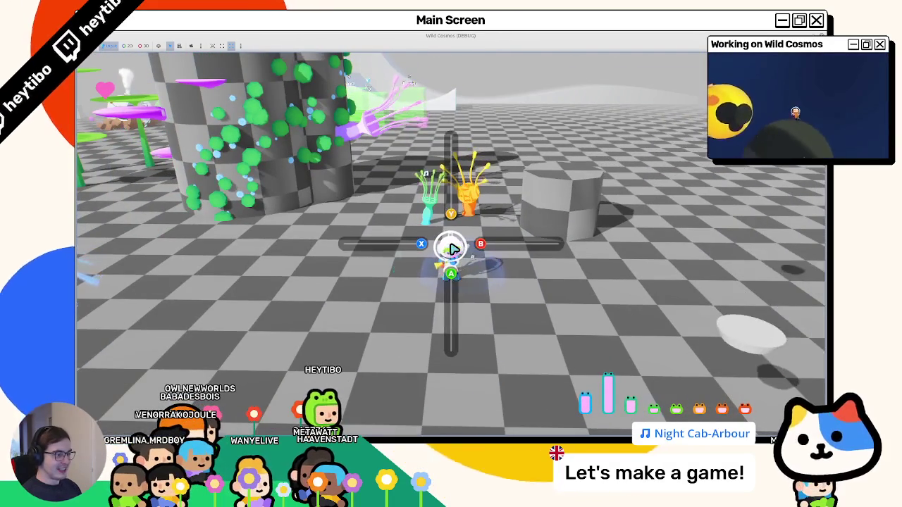
key(a)
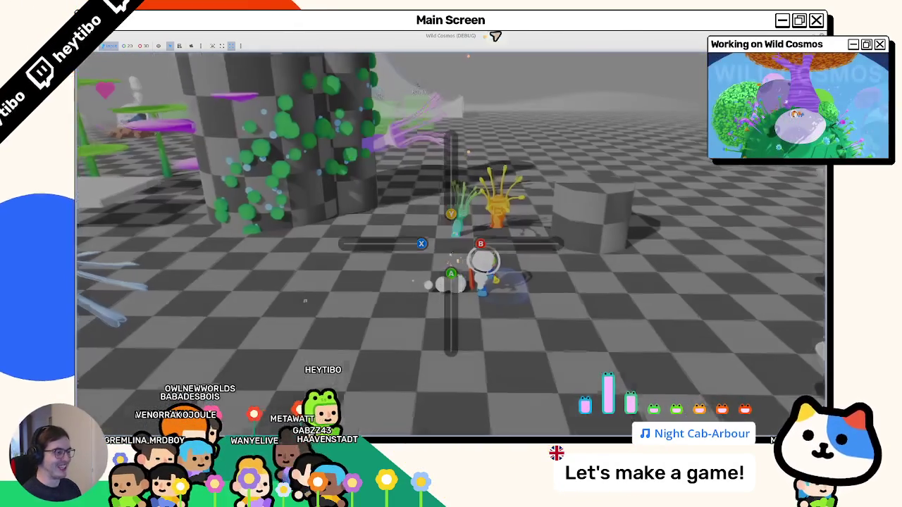
Step: Stop the game, add two new elements to MusicArea2's Sizes array, then save and relaunch
double_click(495, 36)
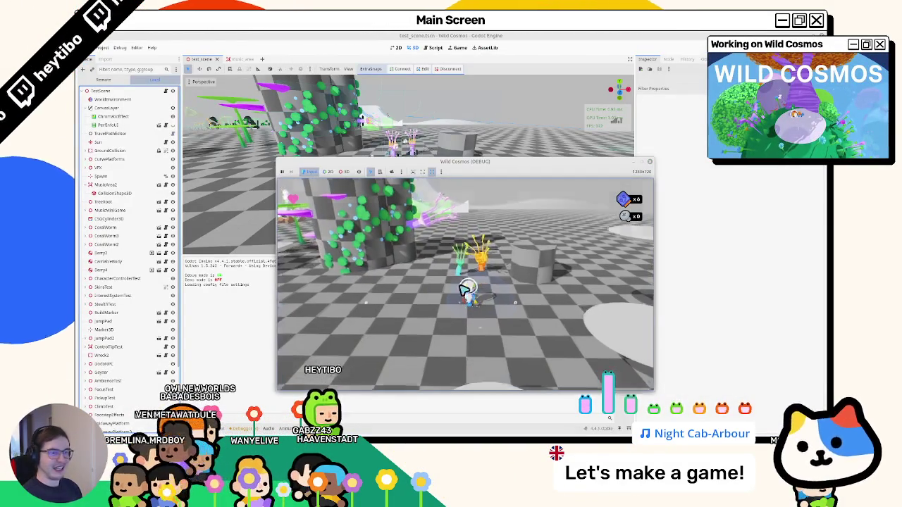
key(F8)
click(118, 185)
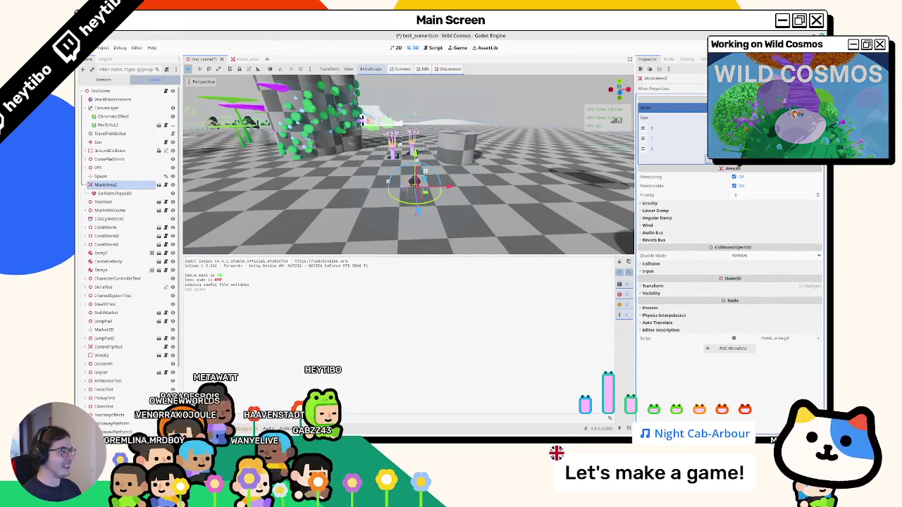
click(732, 159)
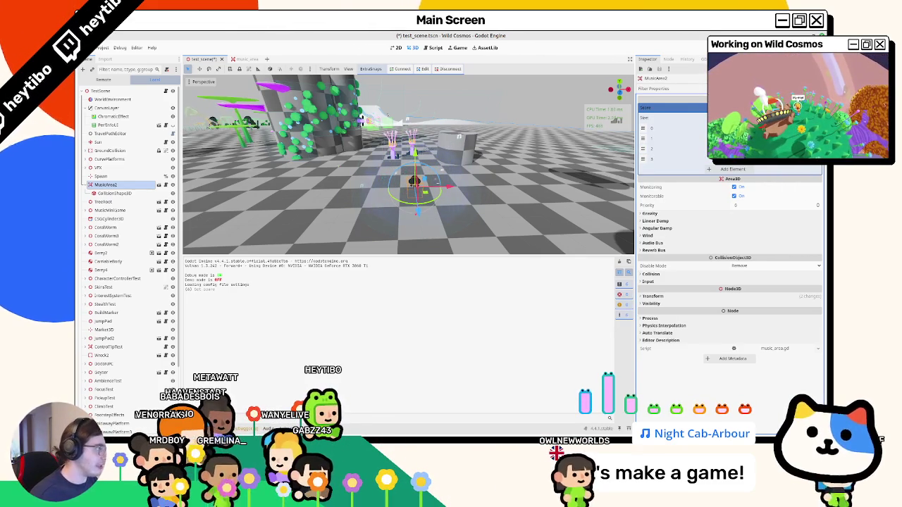
click(746, 170)
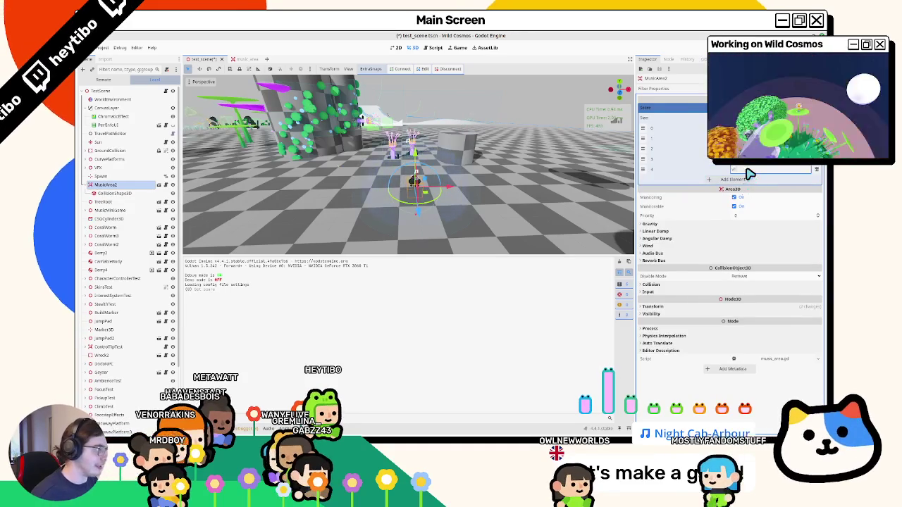
key(F5)
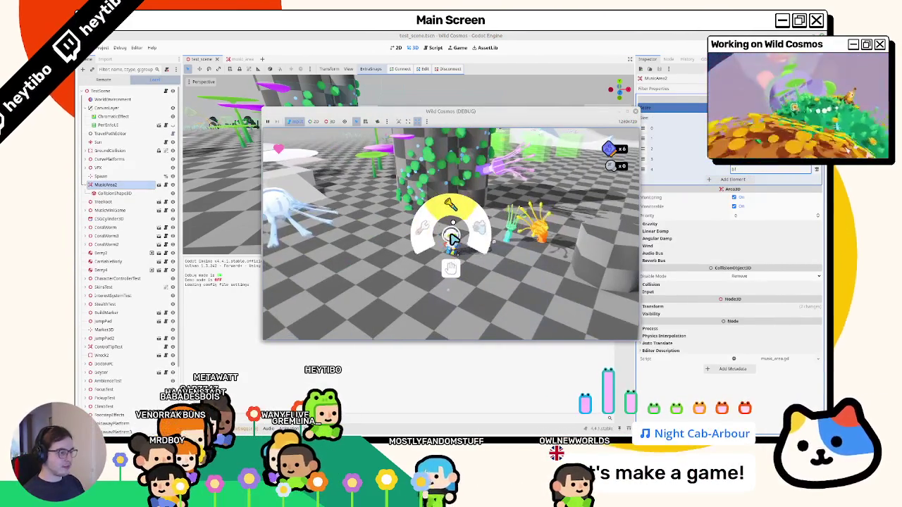
Step: Pause and resume the game, play for a while, then stop it
key(Escape)
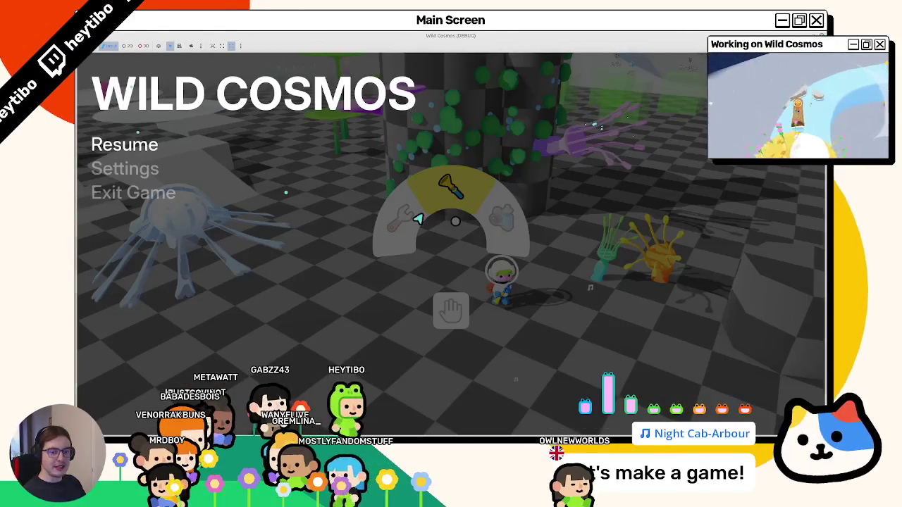
key(Escape)
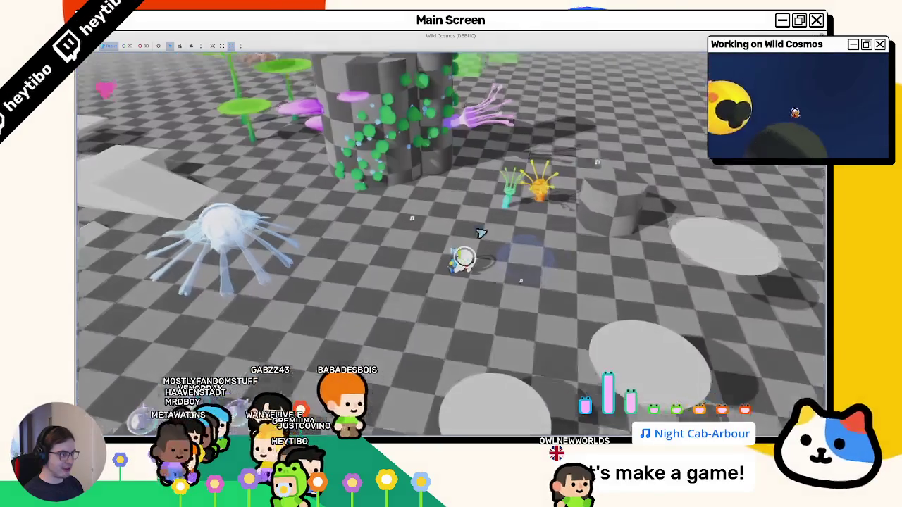
key(F8)
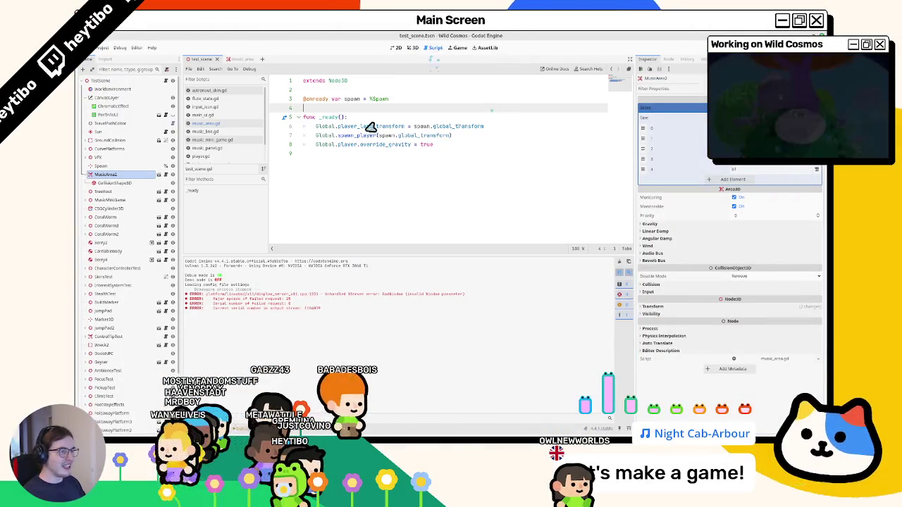
Step: Remove the ' * 2.0' multiplier from line 25 of music_area.gd and run the game
click(226, 92)
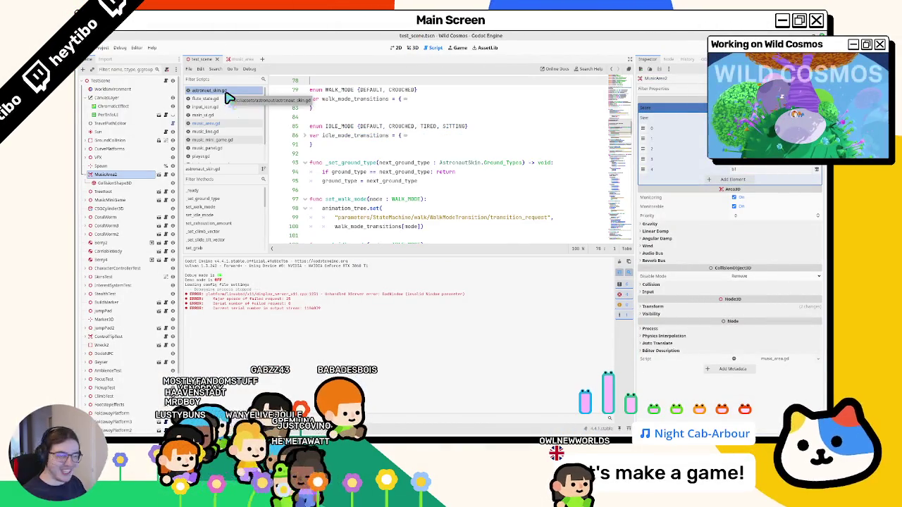
scroll(460, 184, down, 2)
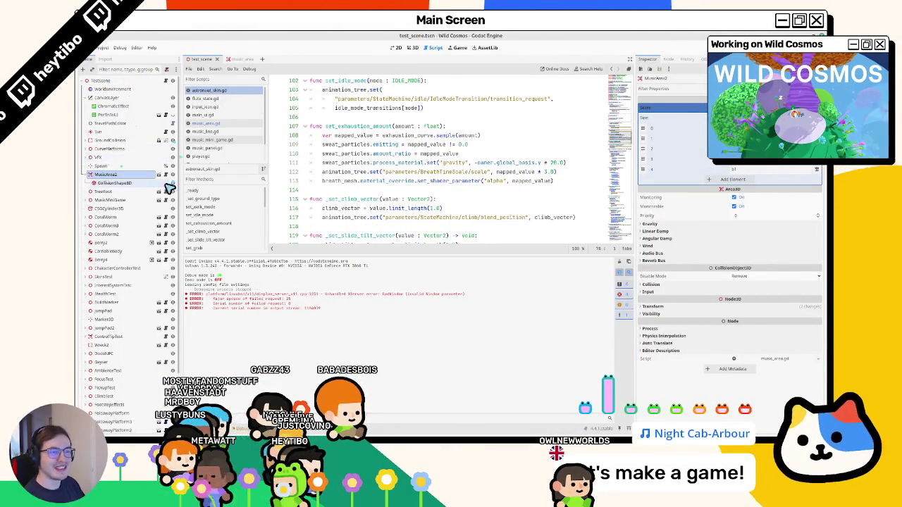
click(164, 176)
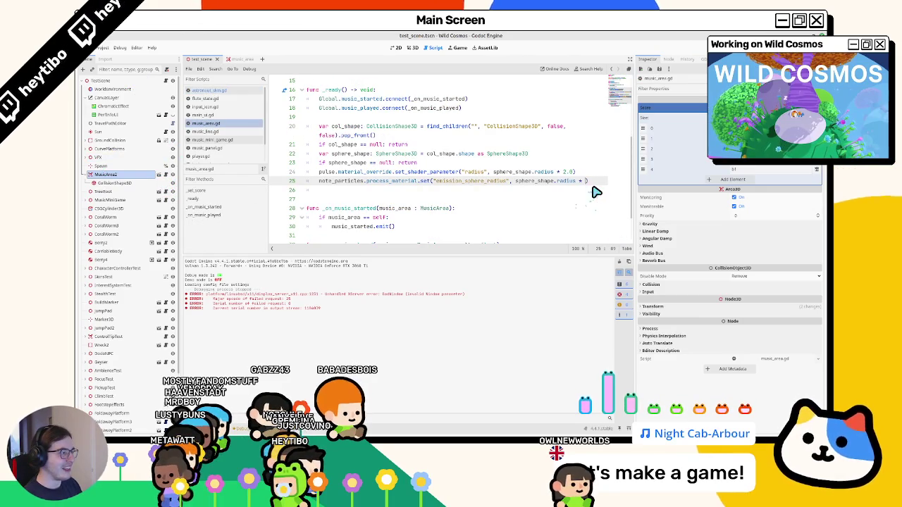
text(* 2.0)
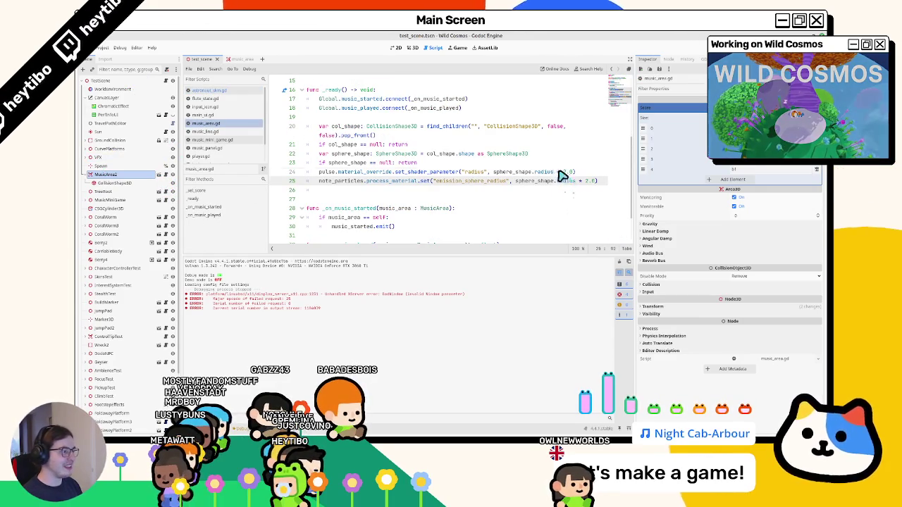
drag(556, 172, 575, 172)
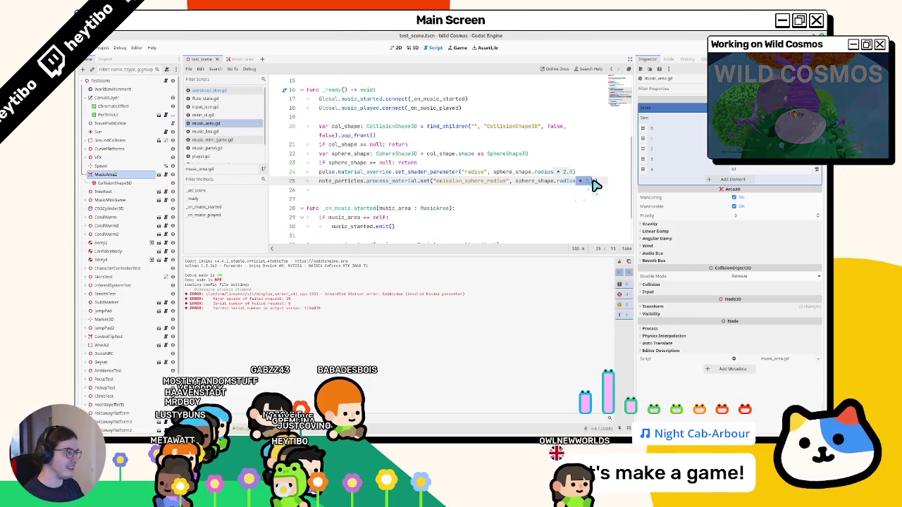
key(BackSpace)
key(F5)
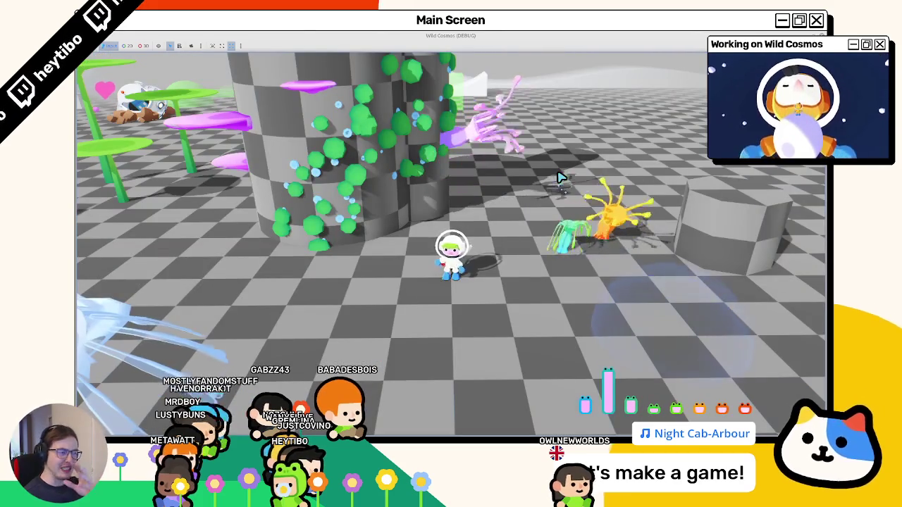
Step: Walk the astronaut back and forth around the hand plants, then stop the game
key(w)
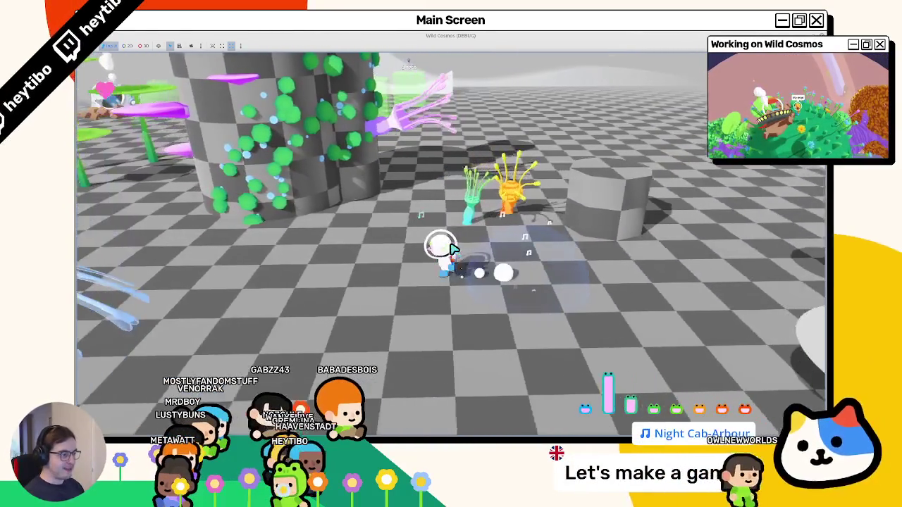
key(a)
key(d)
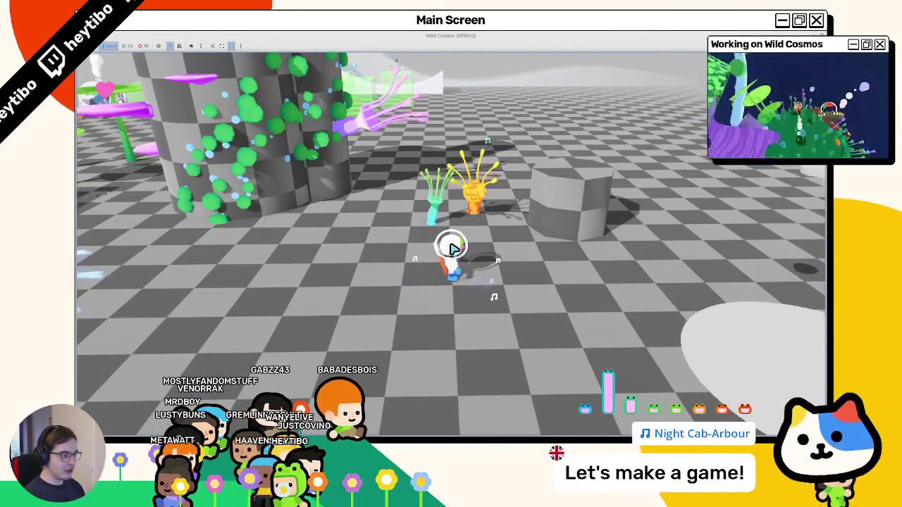
key(w)
key(d)
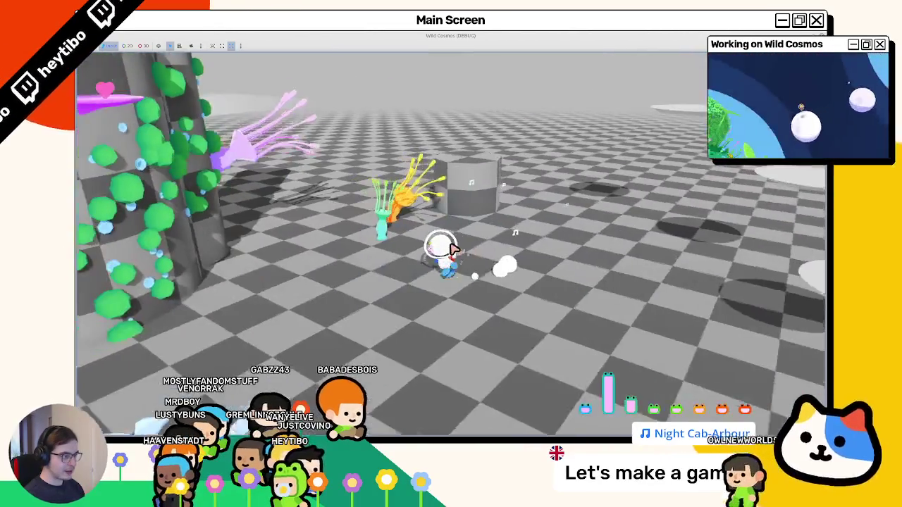
key(a)
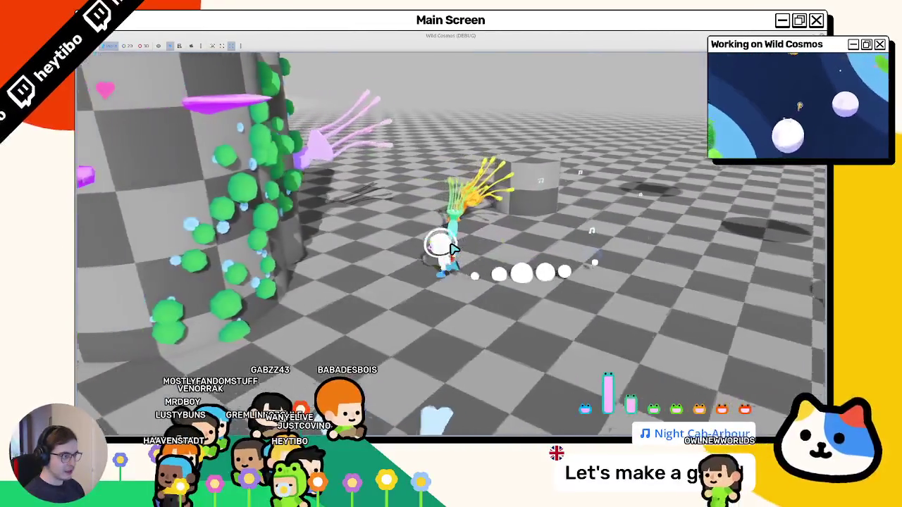
key(s)
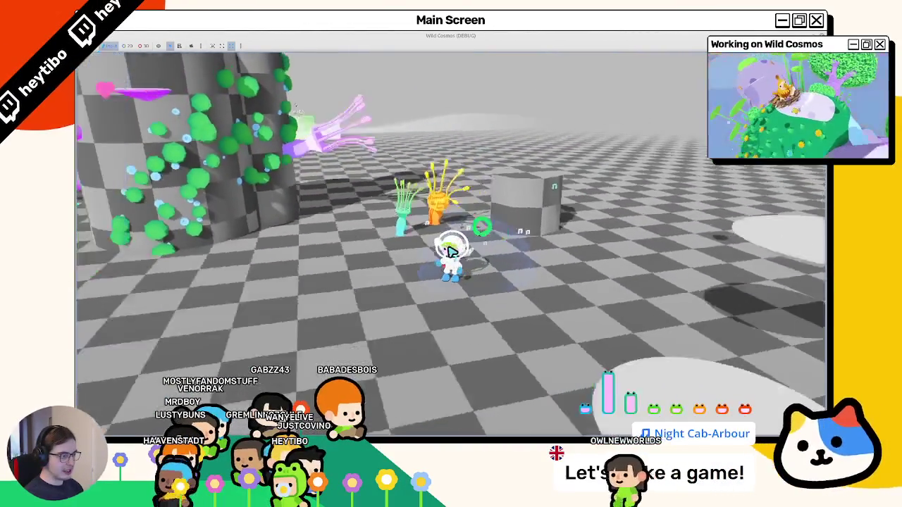
key(F8)
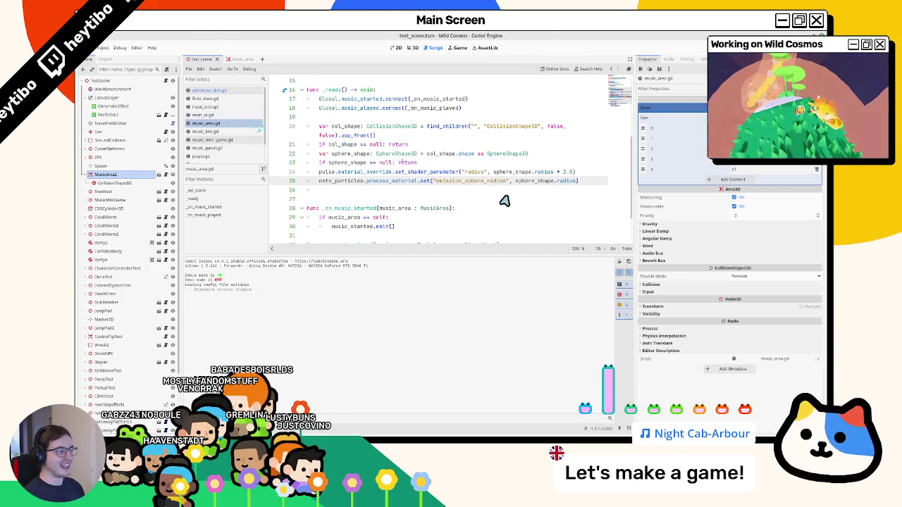
Step: Clear the output log and inspect the music area, CoralWorm and MusicMiniGame nodes in 3D view
click(620, 264)
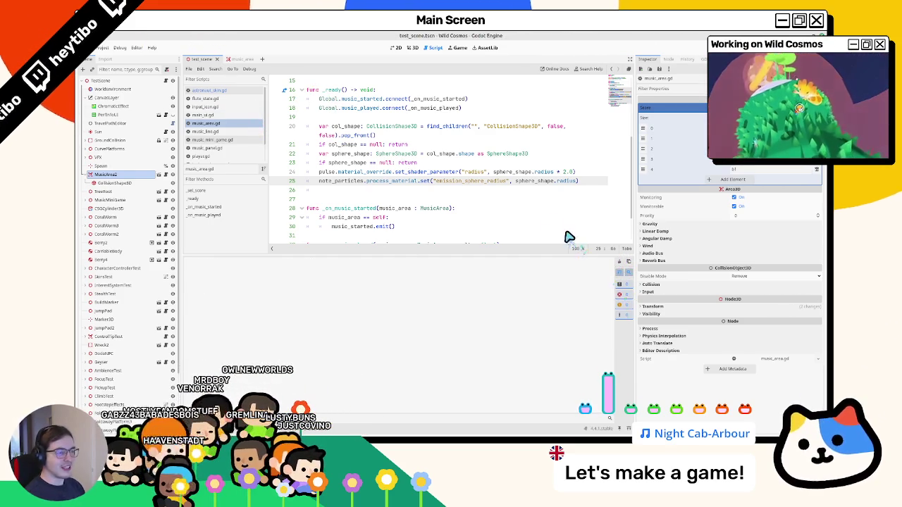
click(409, 48)
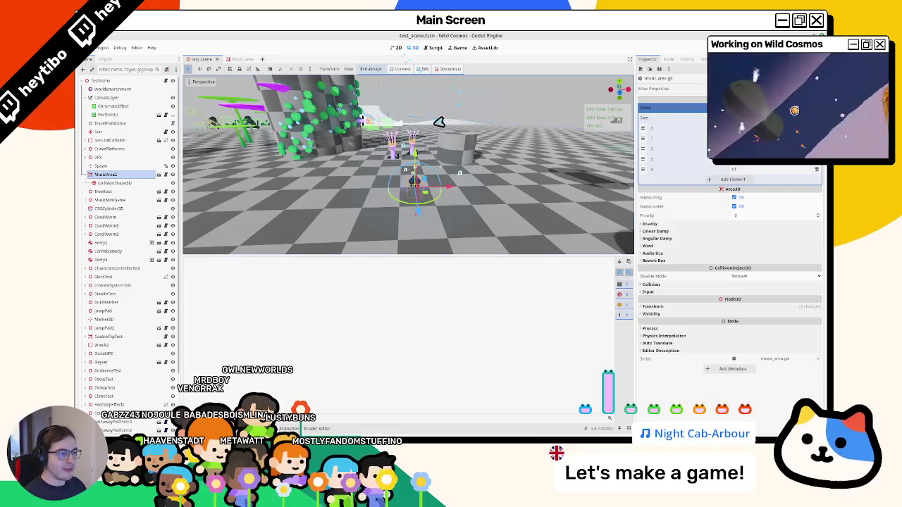
scroll(432, 121, down, 3)
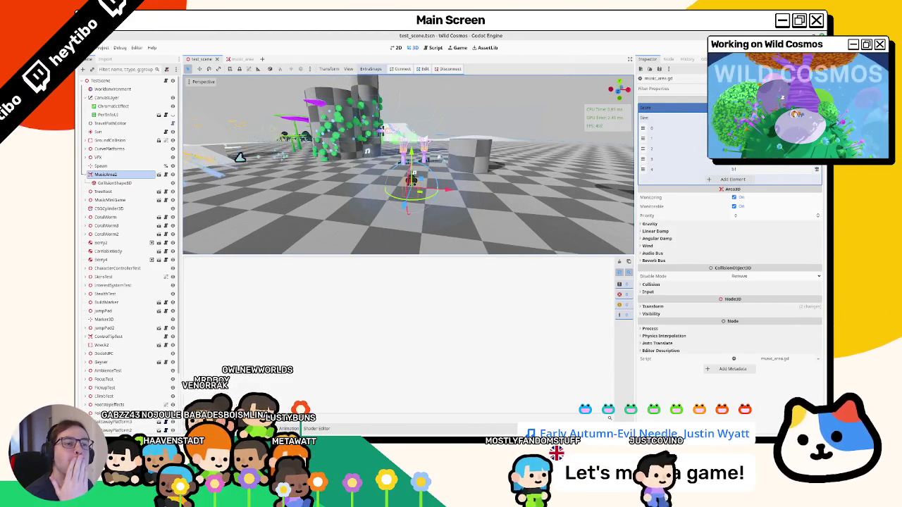
drag(232, 187, 242, 194)
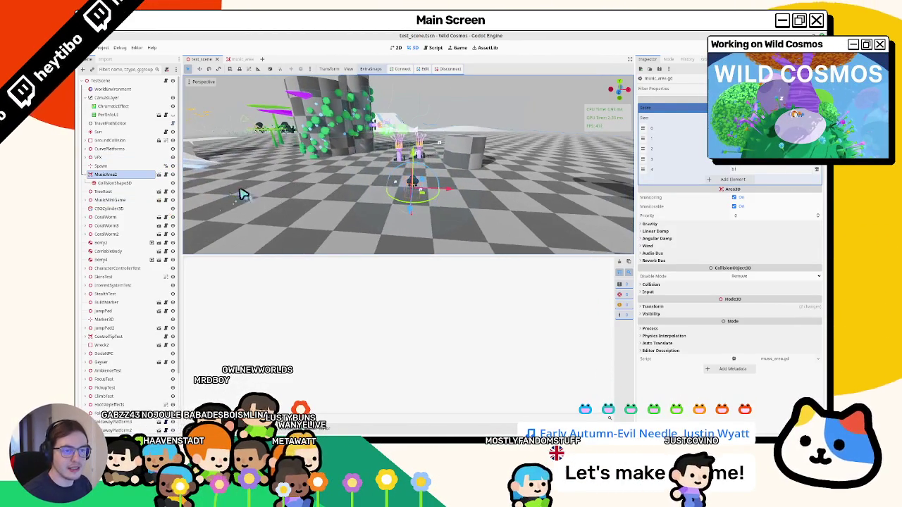
click(87, 175)
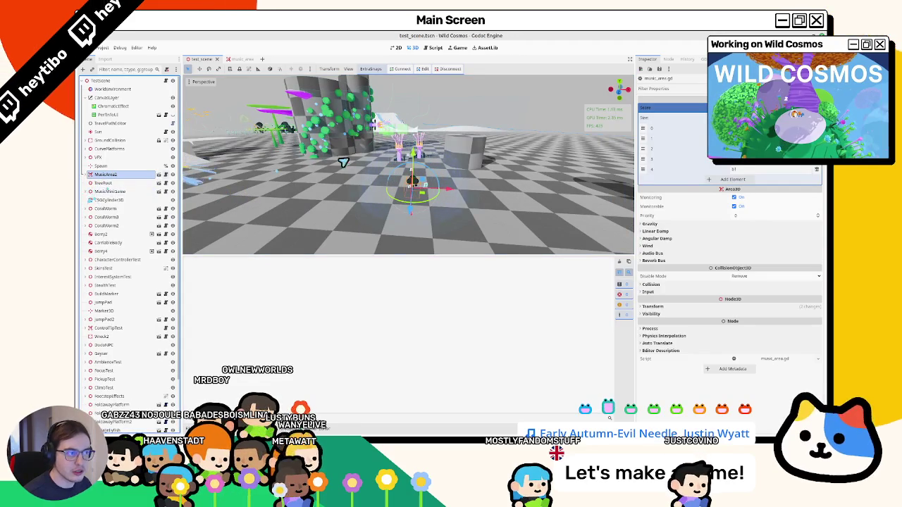
click(396, 152)
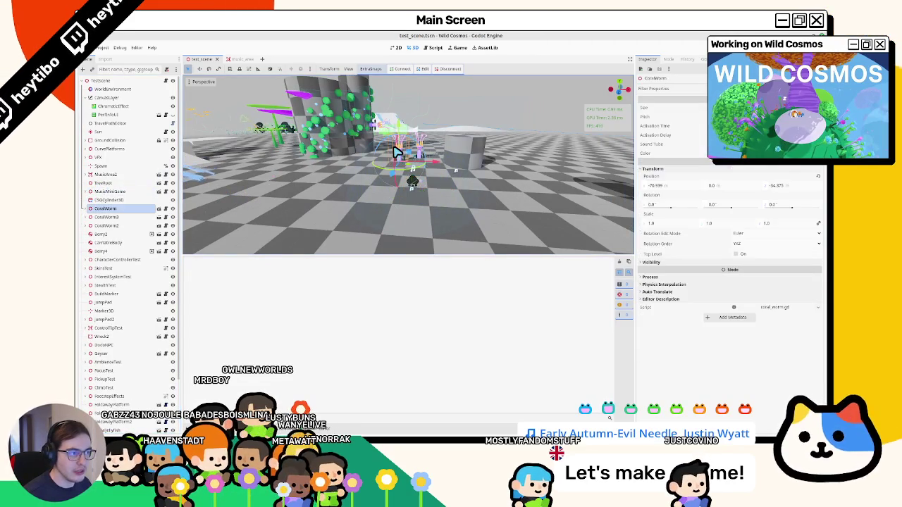
click(116, 191)
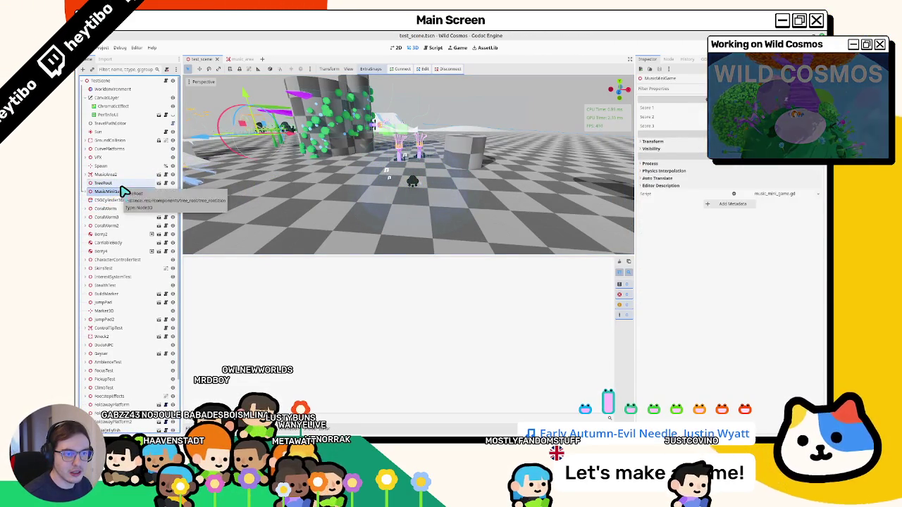
Step: Drag MusicArea2 below CoralWorm2, save the scene, and check both CoralWorm nodes
click(121, 174)
drag(131, 227, 129, 232)
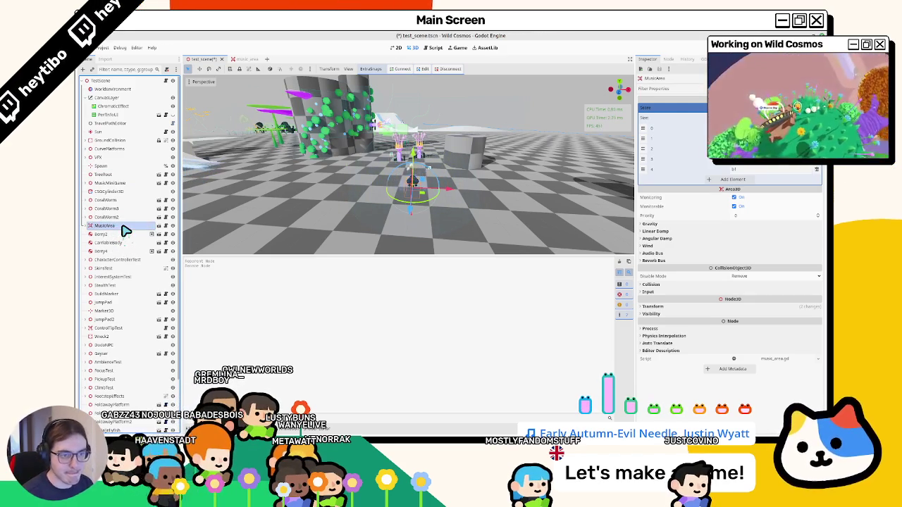
key(ctrl+s)
click(105, 200)
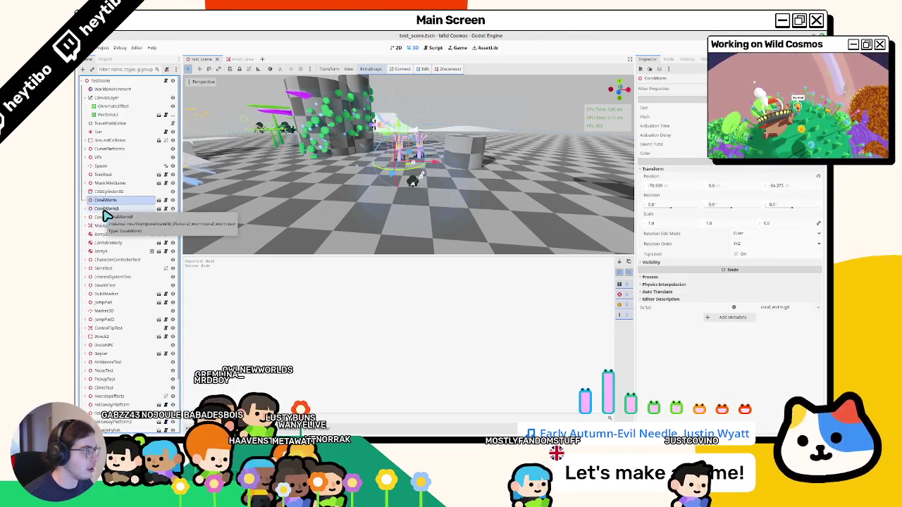
click(109, 217)
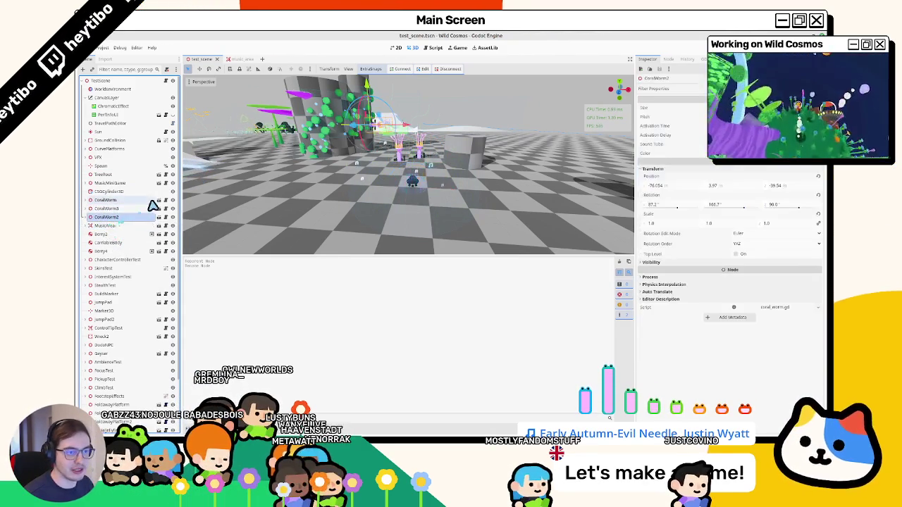
Step: Replace the sound_tube export in coral_worm.gd with a music_area of type MusicArea
click(158, 209)
click(168, 81)
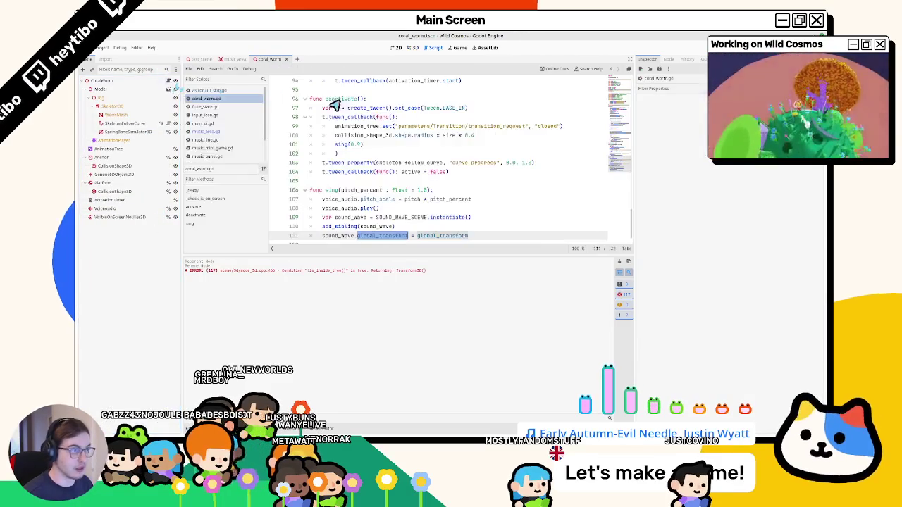
scroll(614, 132, up, 20)
click(472, 134)
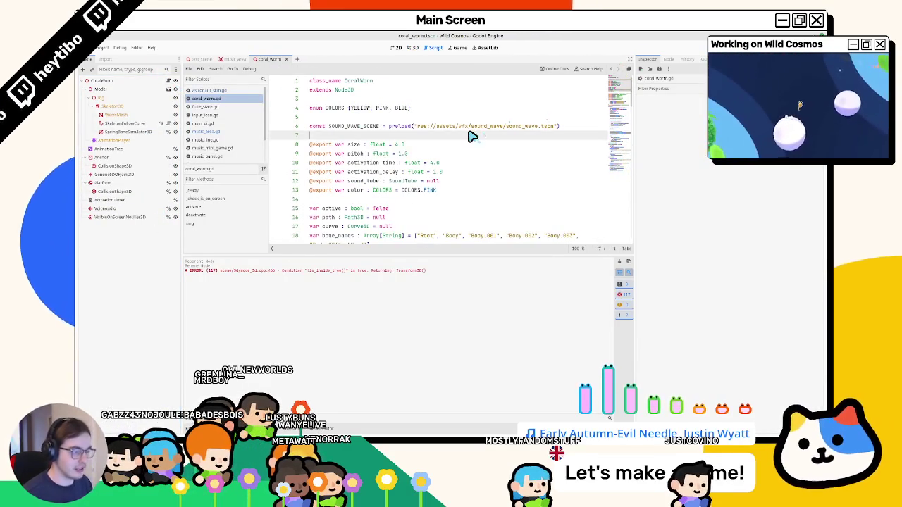
key(ctrl+f)
text(sound_t)
key(Escape)
double_click(400, 154)
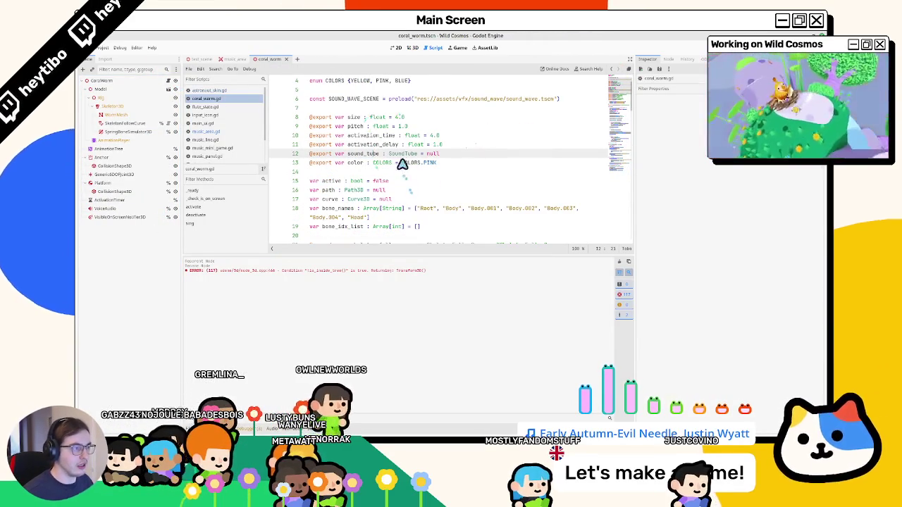
key(End)
key(ctrl+BackSpace)
key(ctrl+BackSpace)
key(ctrl+BackSpace)
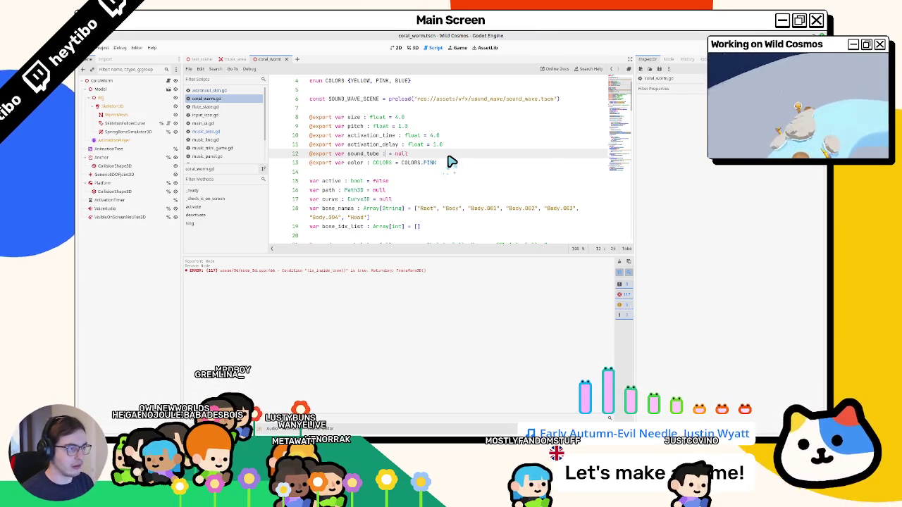
text(MusicArea)
key(ctrl+Left)
key(ctrl+Left)
key(ctrl+Left)
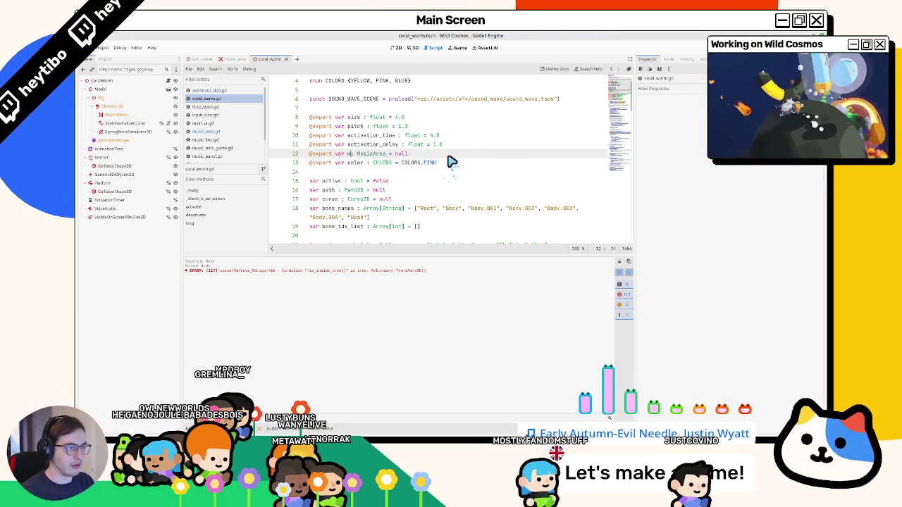
text(area)
double_click(355, 154)
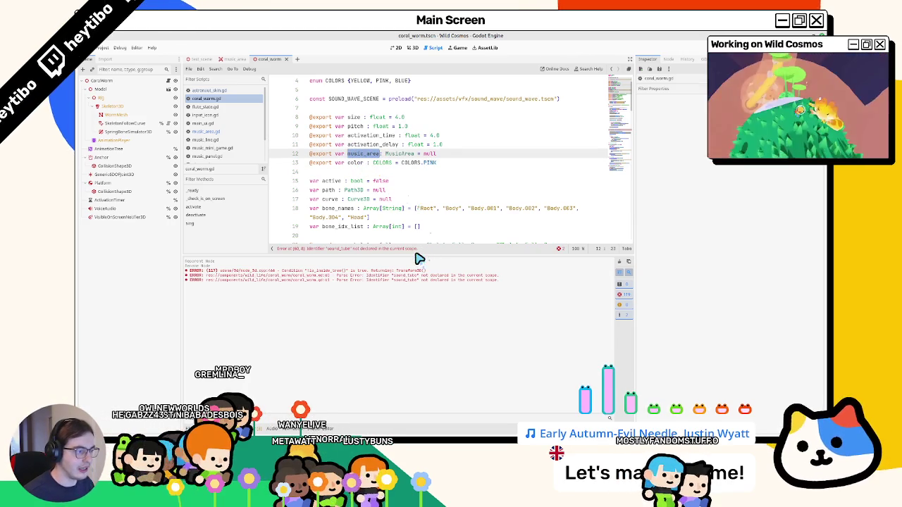
Step: Change the old sound_tube reference on line 61 to music_area, removing the old signal name
drag(419, 260, 416, 349)
scroll(449, 265, down, 5)
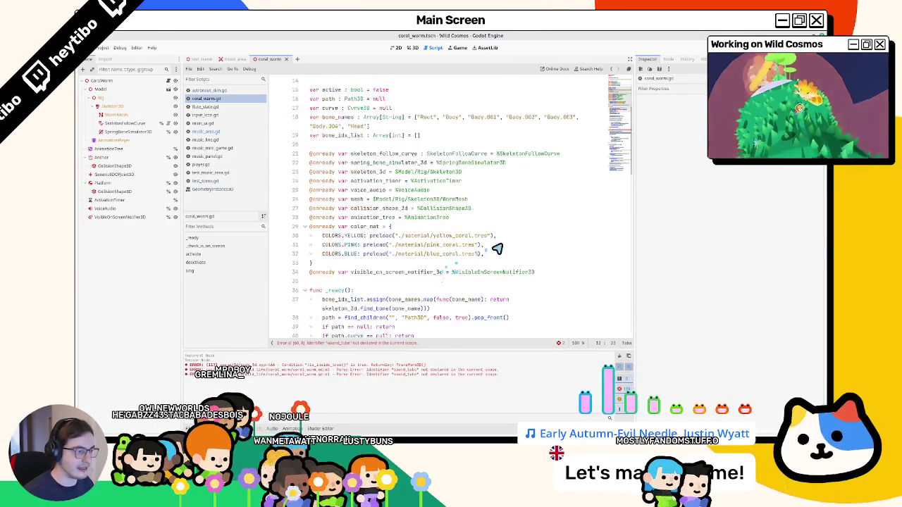
scroll(613, 187, down, 15)
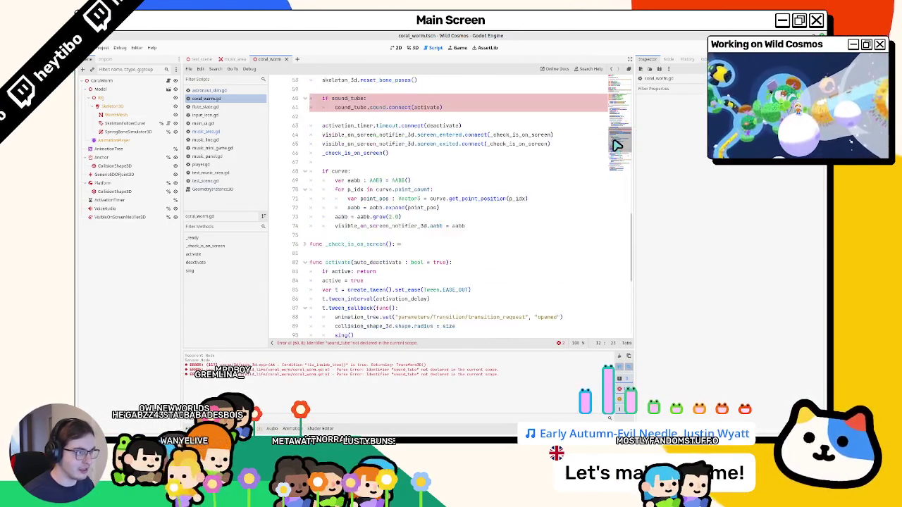
scroll(613, 187, up, 8)
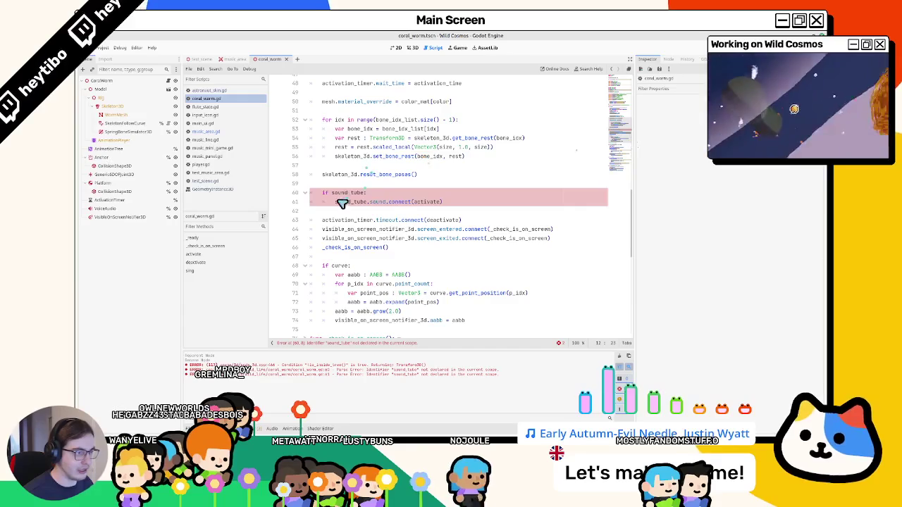
click(346, 197)
text(music_area)
double_click(378, 202)
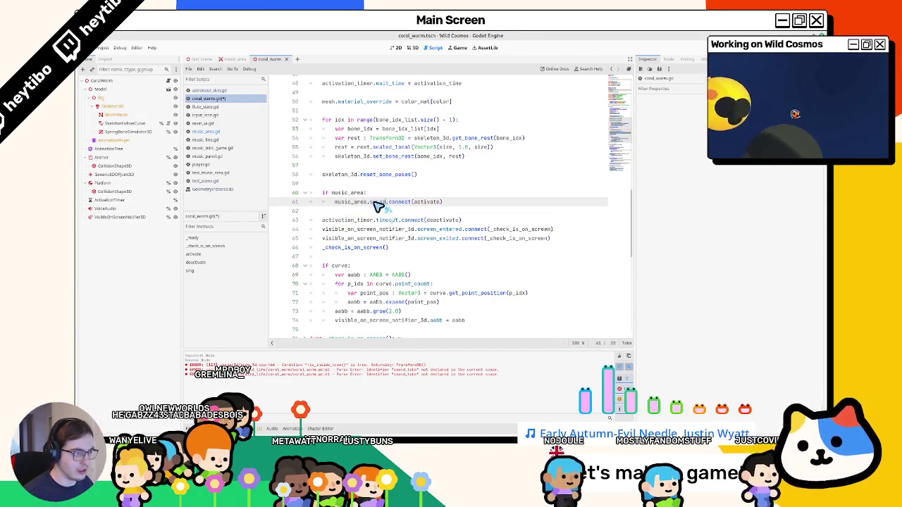
key(BackSpace)
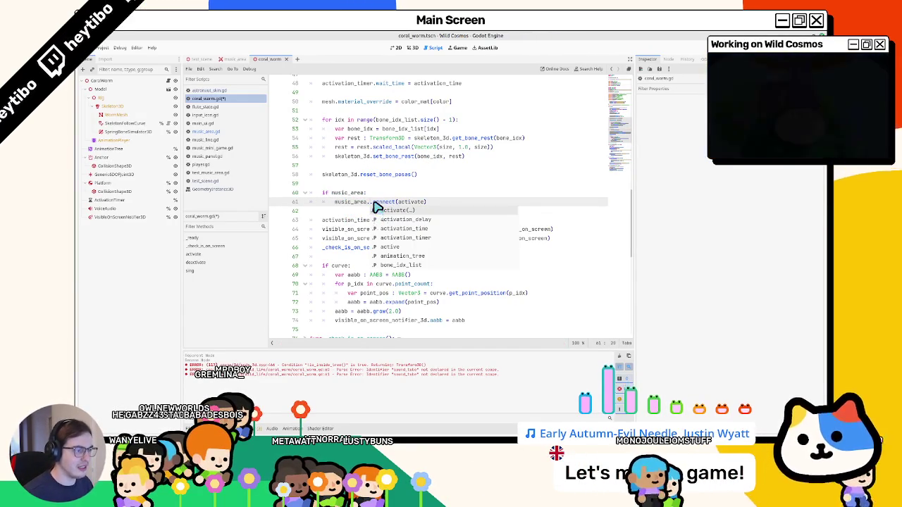
ctrl+click(360, 204)
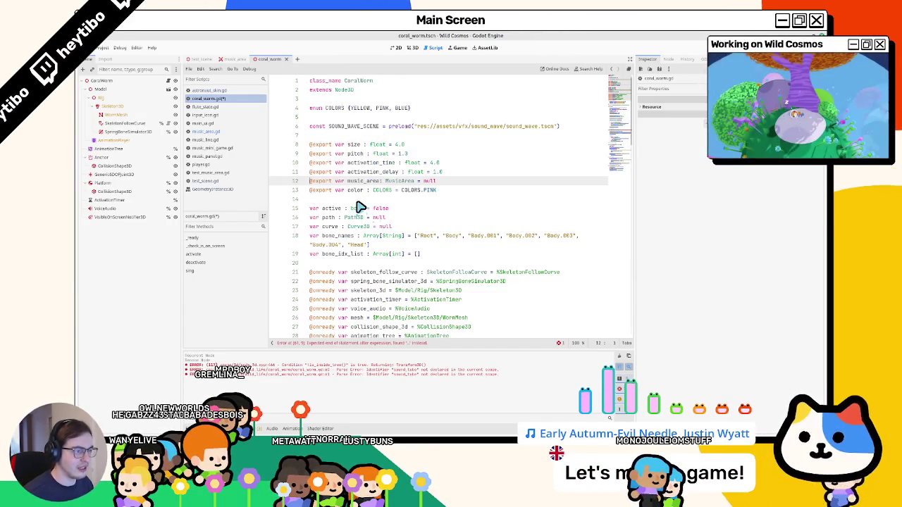
Step: Look up music_finished in the MusicArea script and wire it to activate in the connect call
ctrl+click(402, 183)
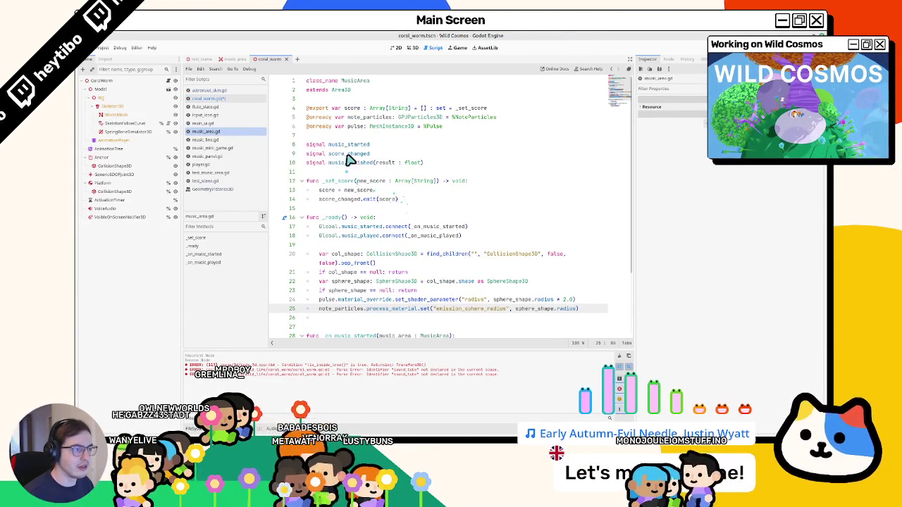
double_click(350, 164)
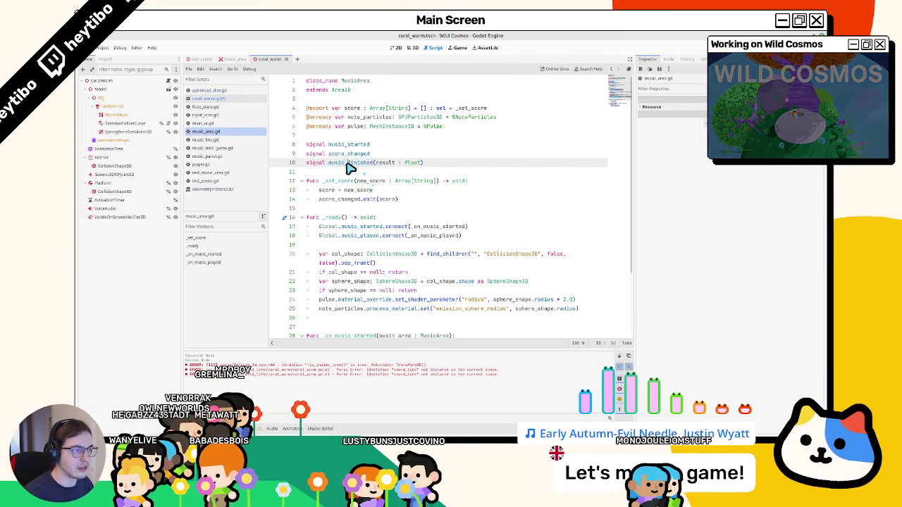
click(208, 98)
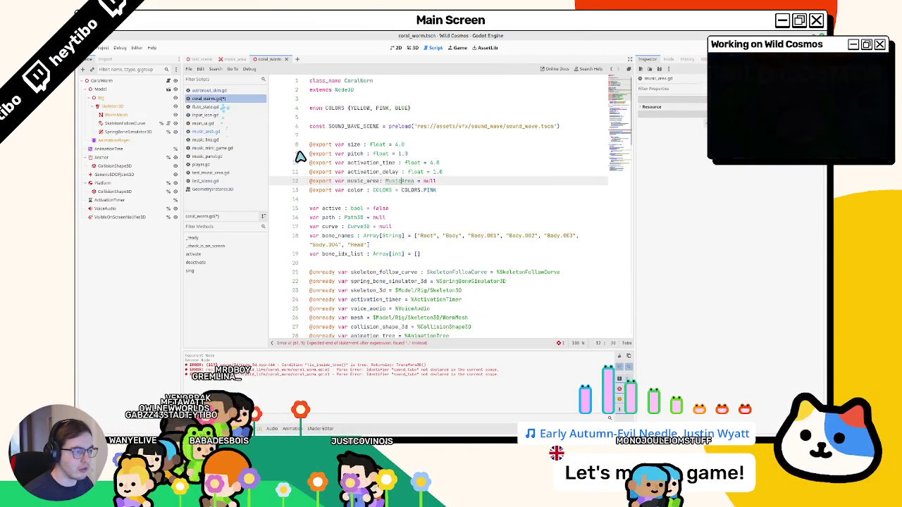
scroll(382, 303, down, 3)
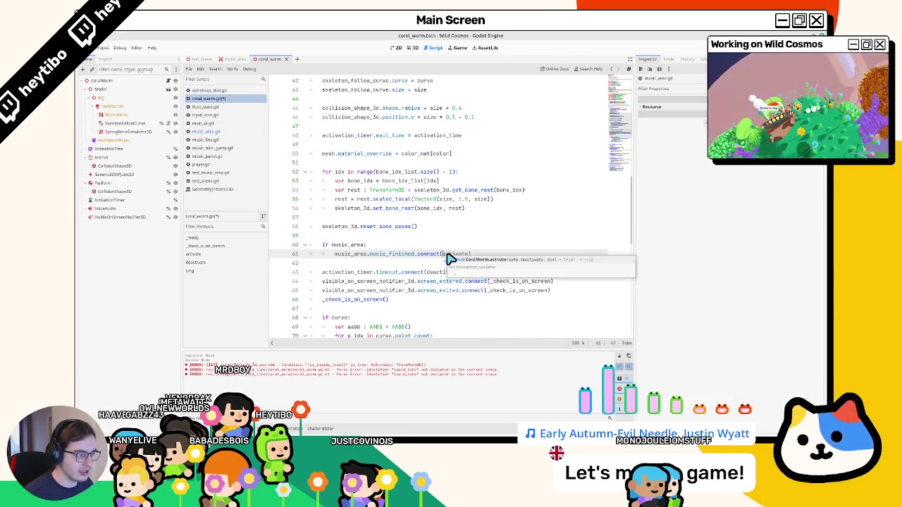
double_click(451, 255)
scroll(451, 257, down, 3)
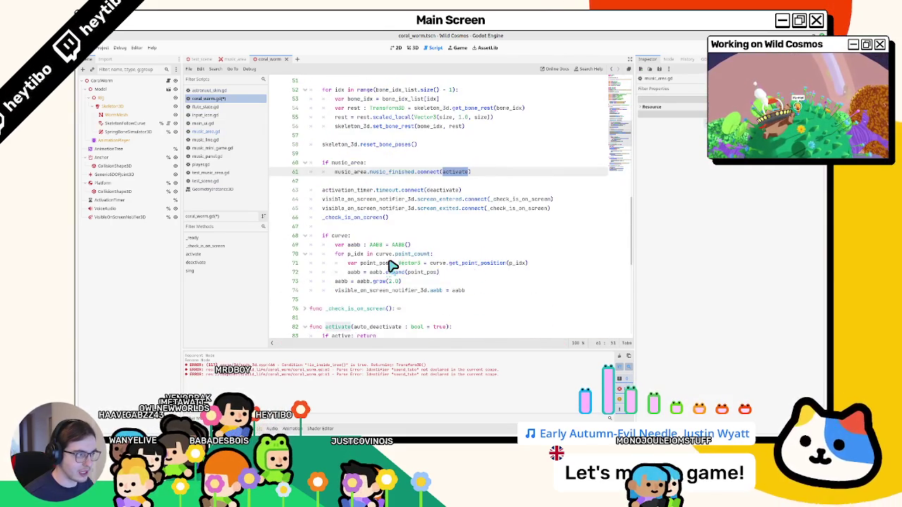
scroll(392, 265, down, 3)
drag(349, 236, 350, 244)
Step: Write an _on_music_finished handler that calls activate() when score > 0.5
key(Up)
key(Return)
key(Return)
key(Up)
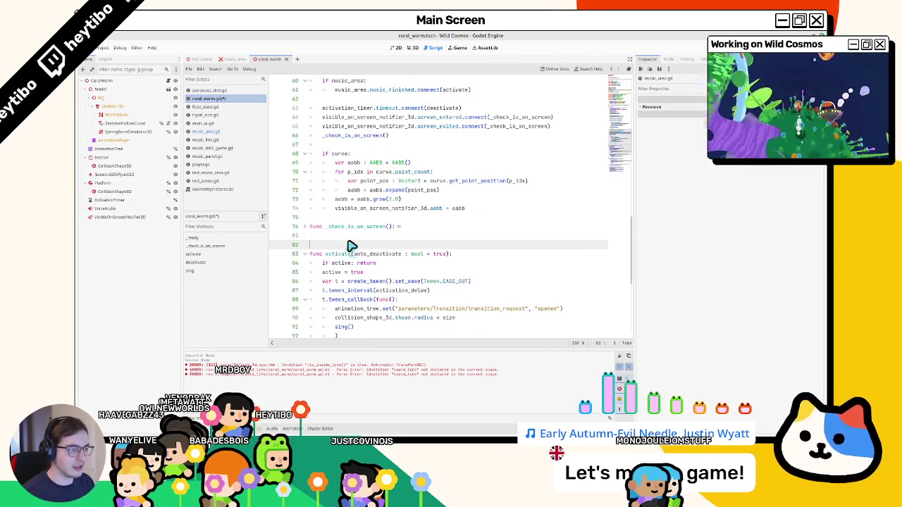
text(#)
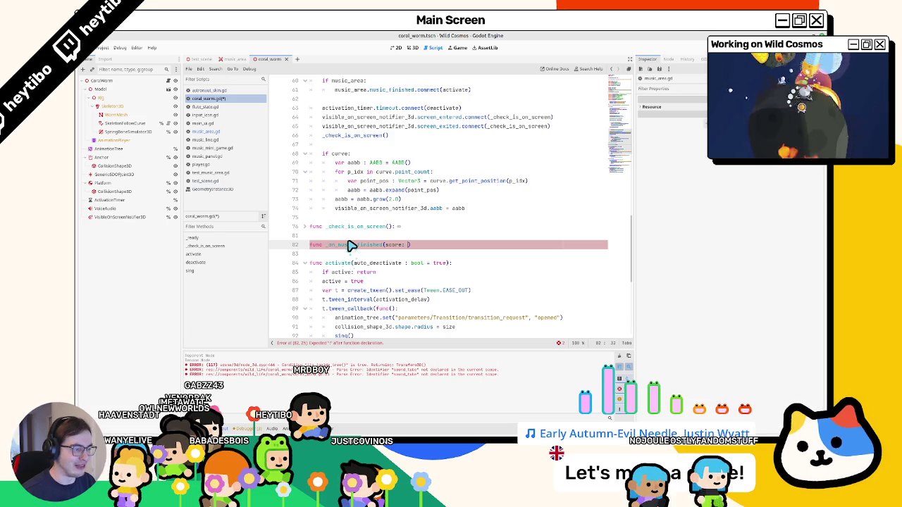
key(BackSpace)
key(BackSpace)
key(BackSpace)
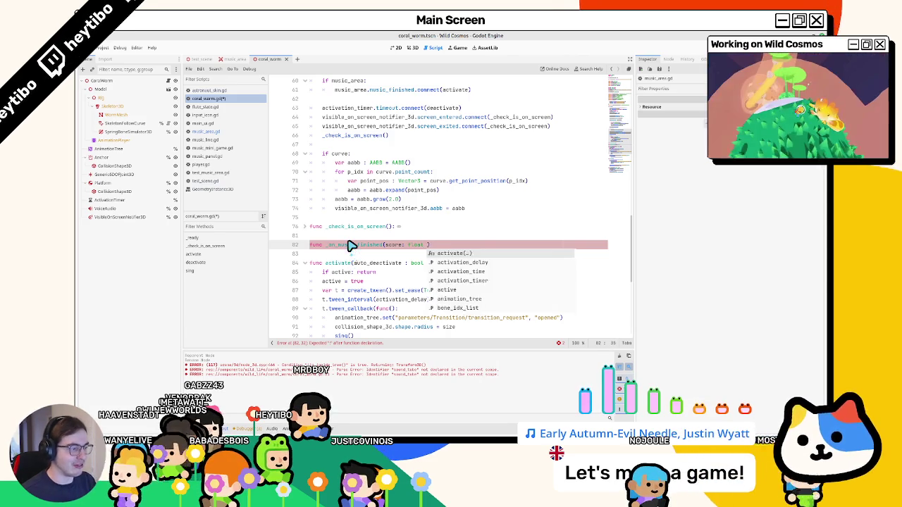
text(id:)
key(Return)
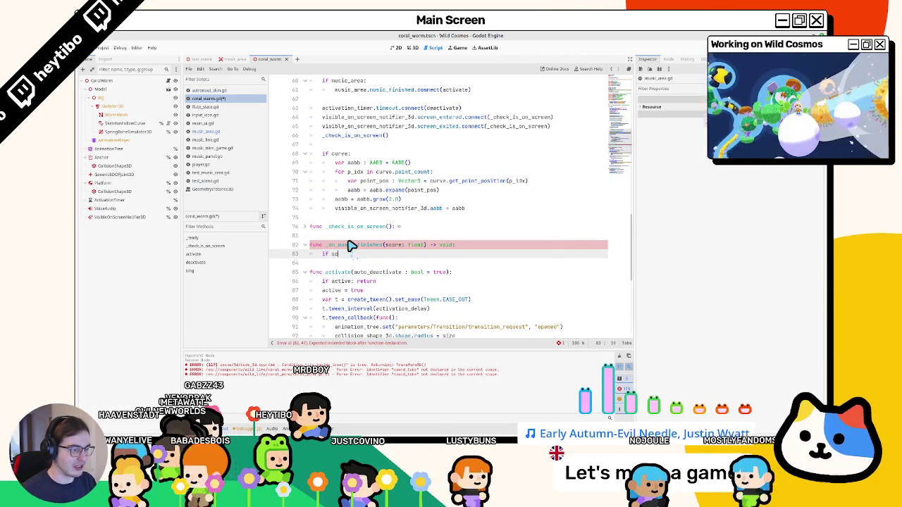
text(if score > 0.5:)
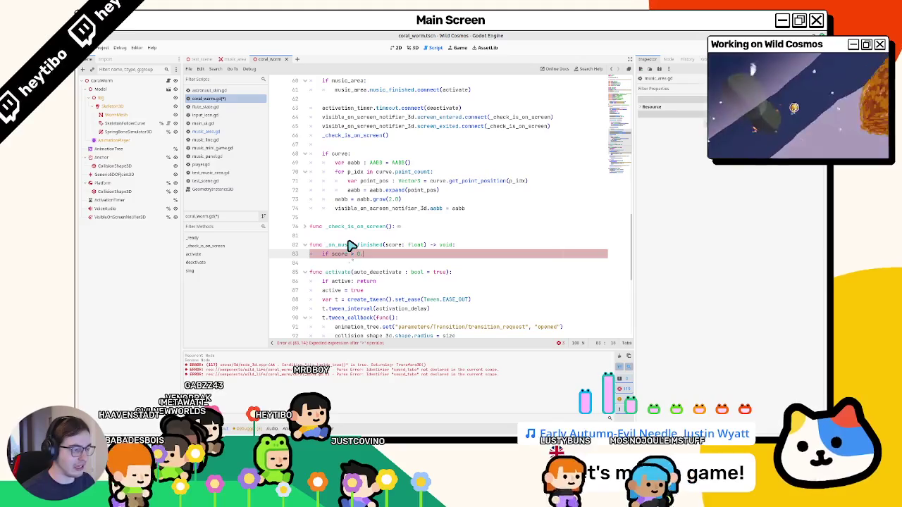
key(Return)
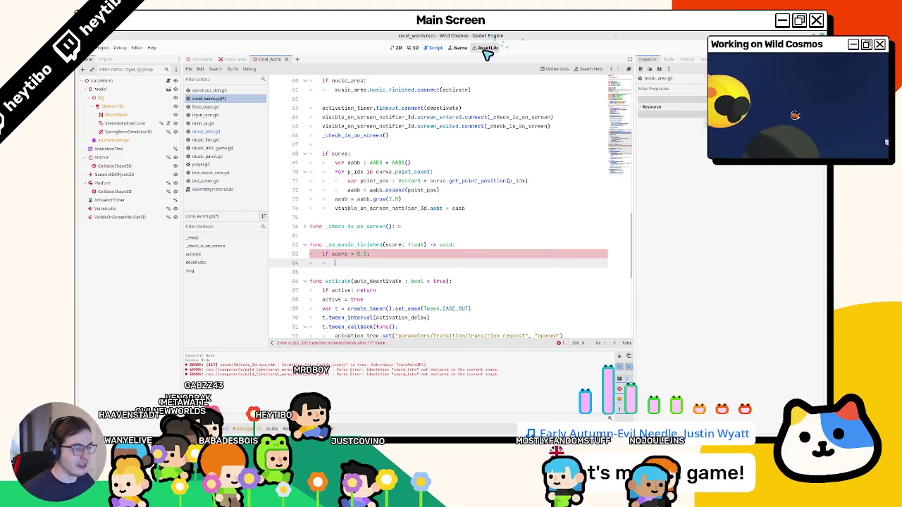
key(Tab)
text(a)
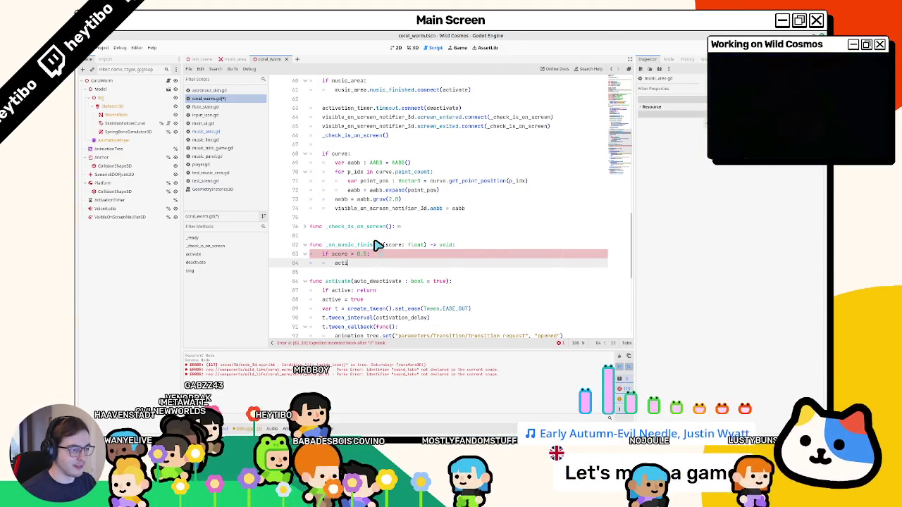
text(ct)
key(Return)
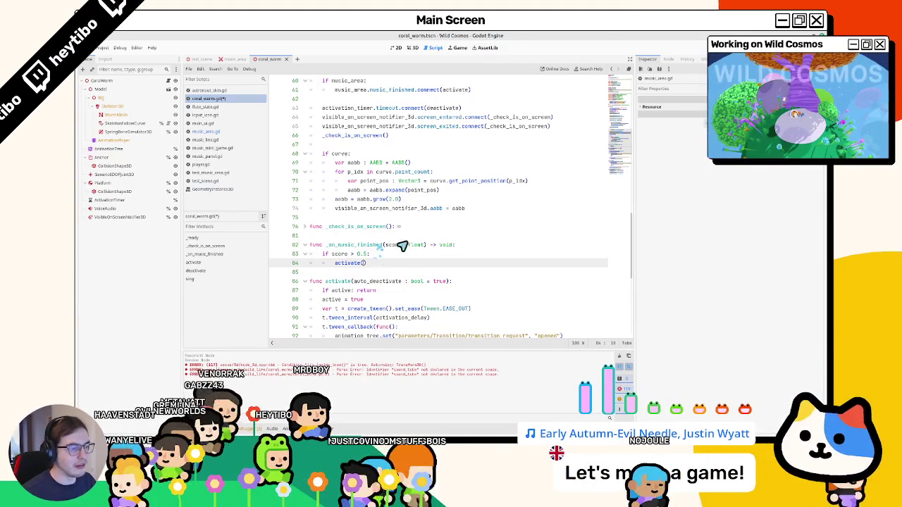
Step: Replace activate with _on_music_finished in the music_finished connect call and run the game
double_click(349, 244)
key(ctrl+c)
scroll(342, 242, up, 3)
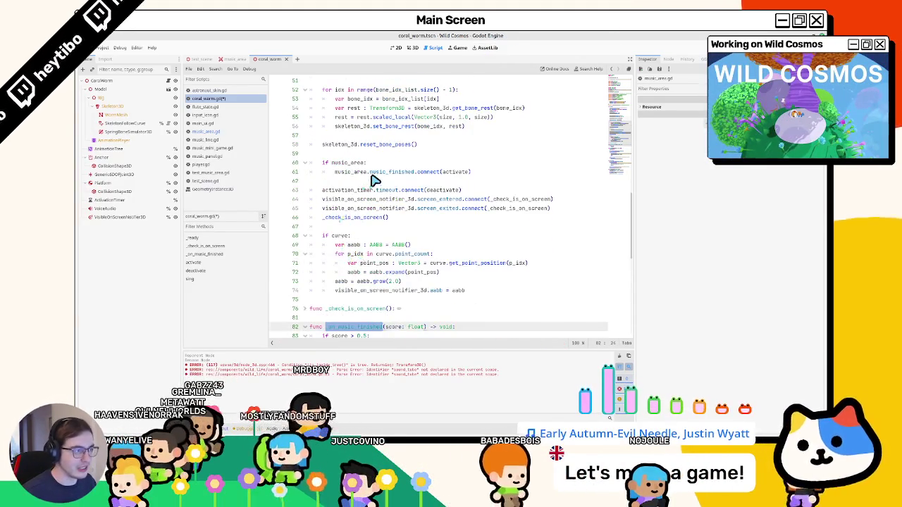
scroll(377, 182, up, 8)
scroll(379, 183, down, 5)
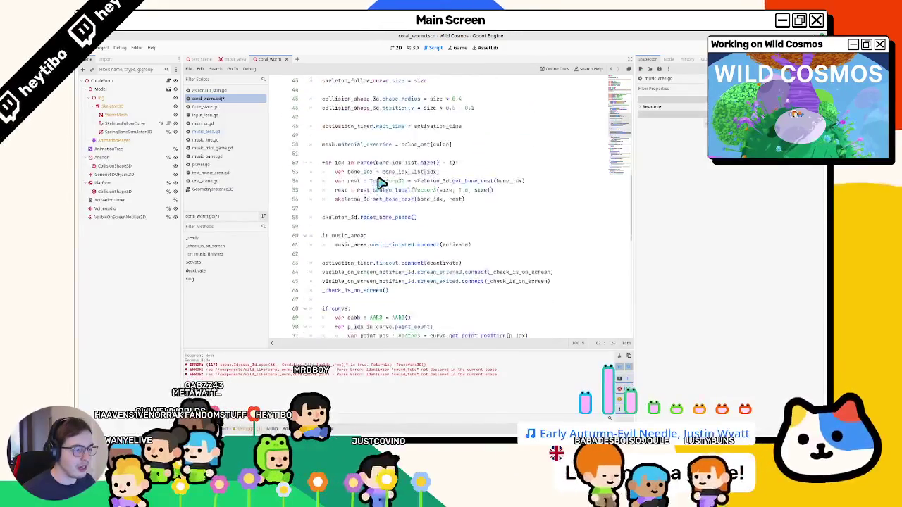
scroll(379, 182, up, 1)
double_click(455, 269)
scroll(454, 273, down, 2)
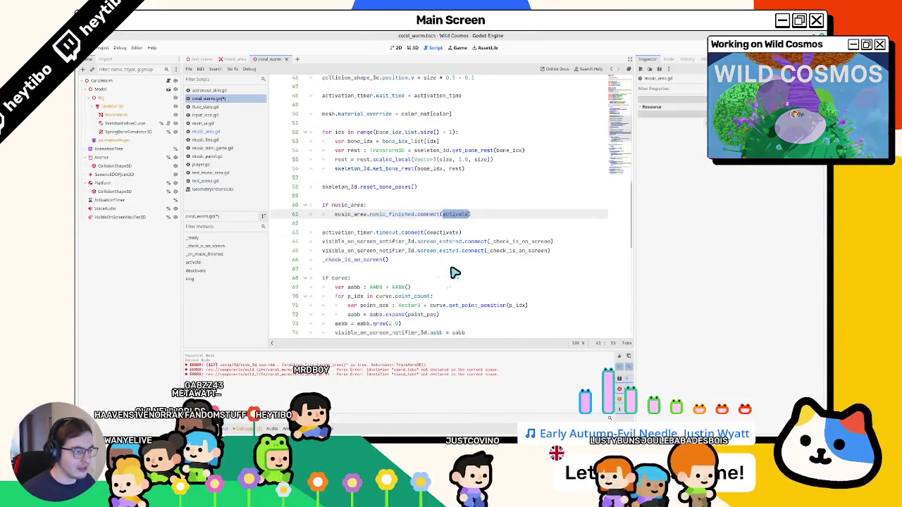
scroll(455, 272, down, 4)
key(ctrl+v)
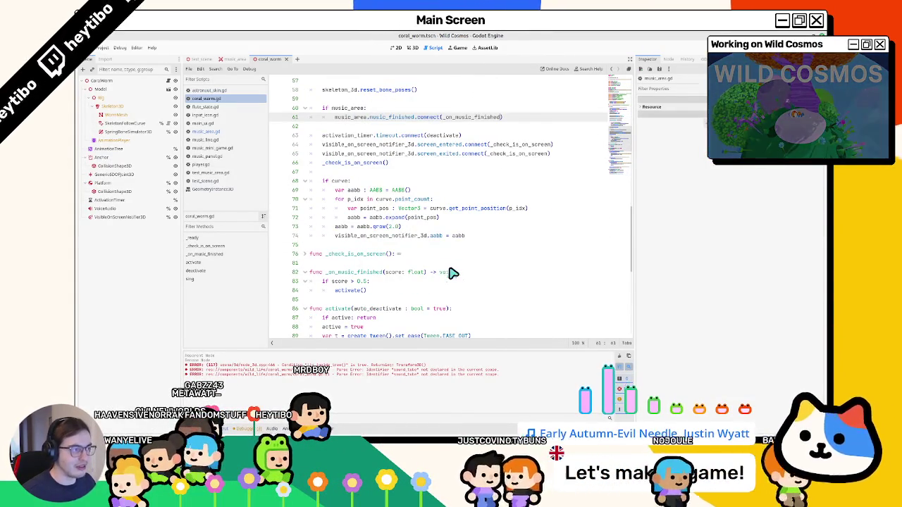
key(F5)
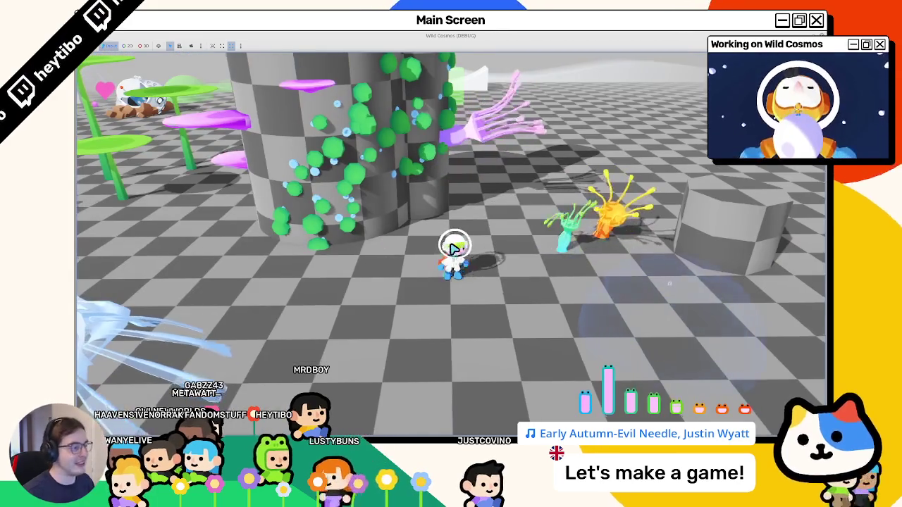
Step: Run forward, pick the torch from the tool wheel, play music near the coral worms, then stop
key(w)
right_click(454, 246)
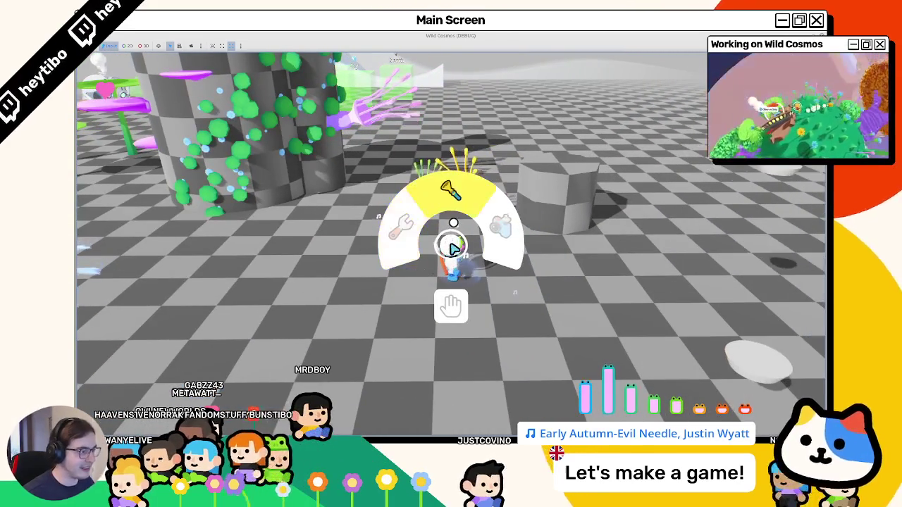
click(454, 246)
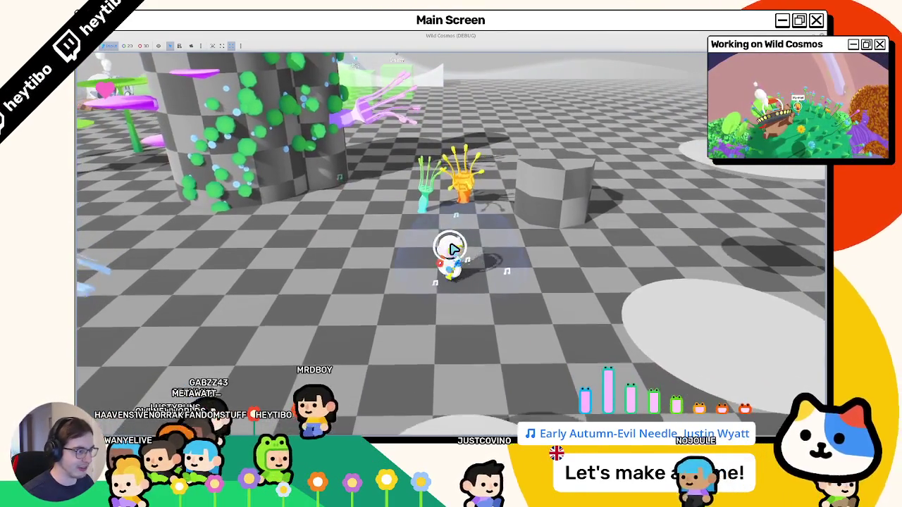
click(452, 248)
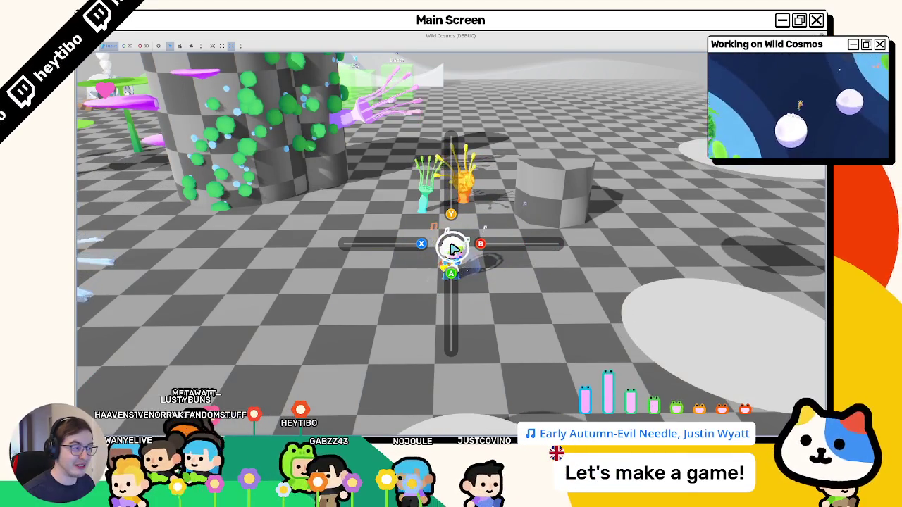
key(F8)
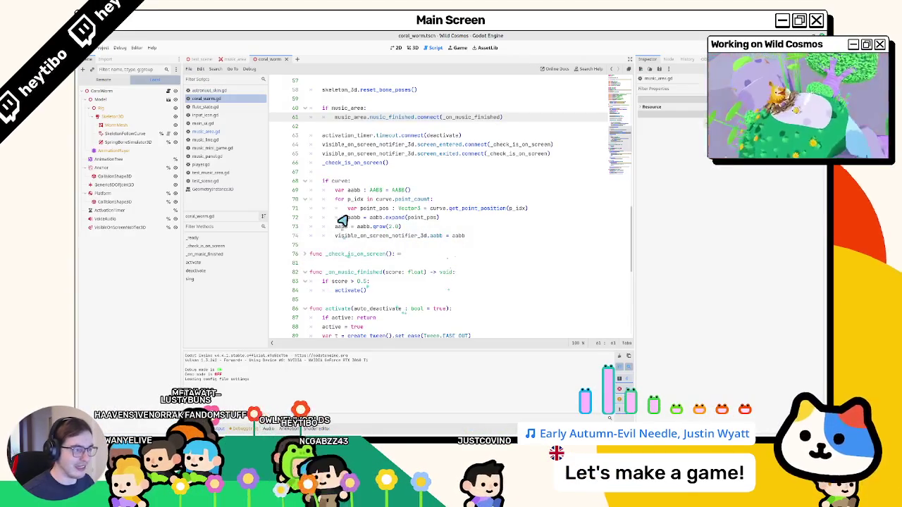
Step: Add print(score) at the top of _on_music_finished and stop the running game
click(454, 272)
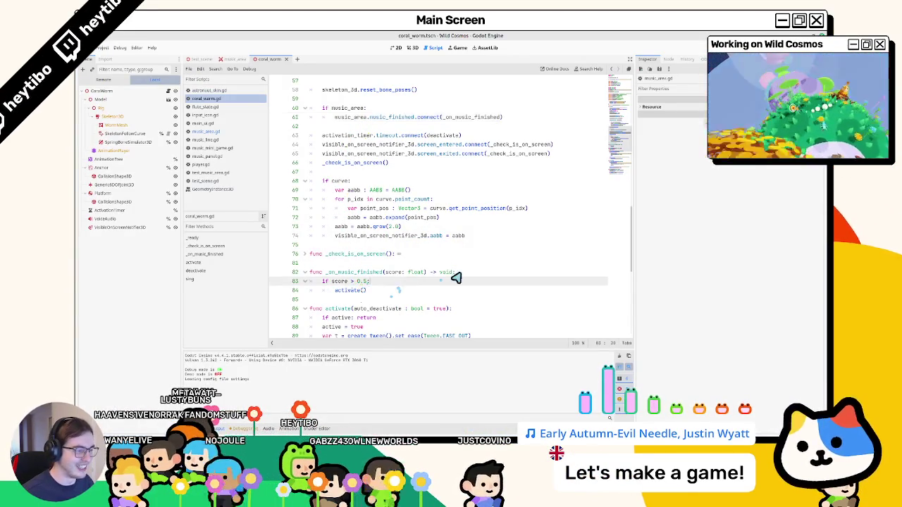
key(Return)
text(pr)
text(int(scor)
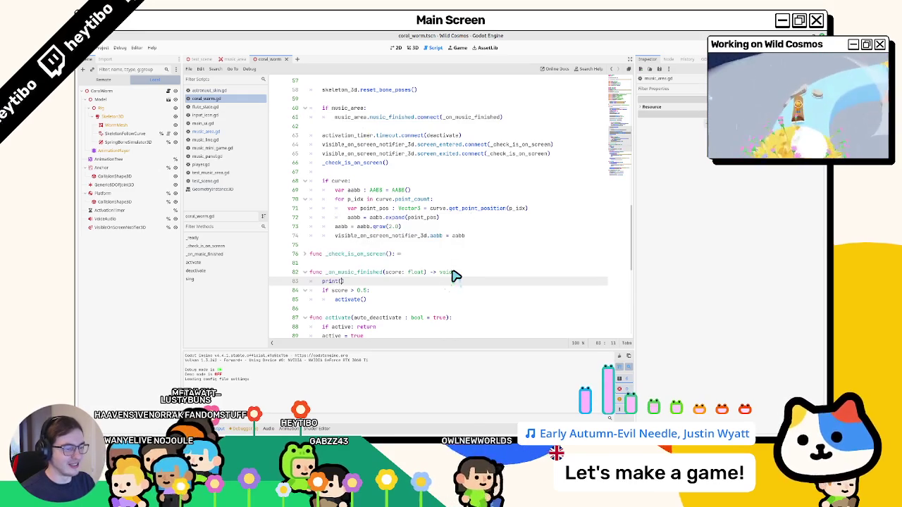
text(e)
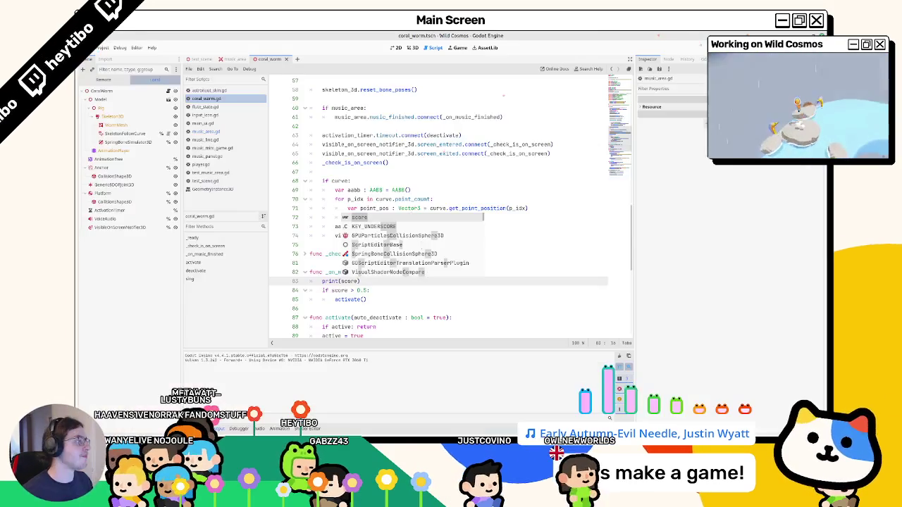
key(F8)
Step: In test_scene, assign MusicArea as the Music Area of all three coral worms and launch the scene
click(201, 59)
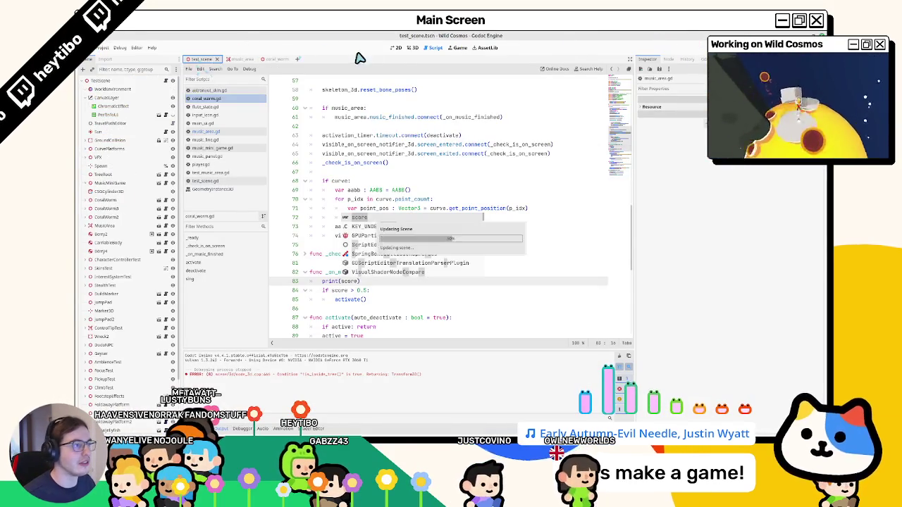
click(399, 48)
shift+click(106, 200)
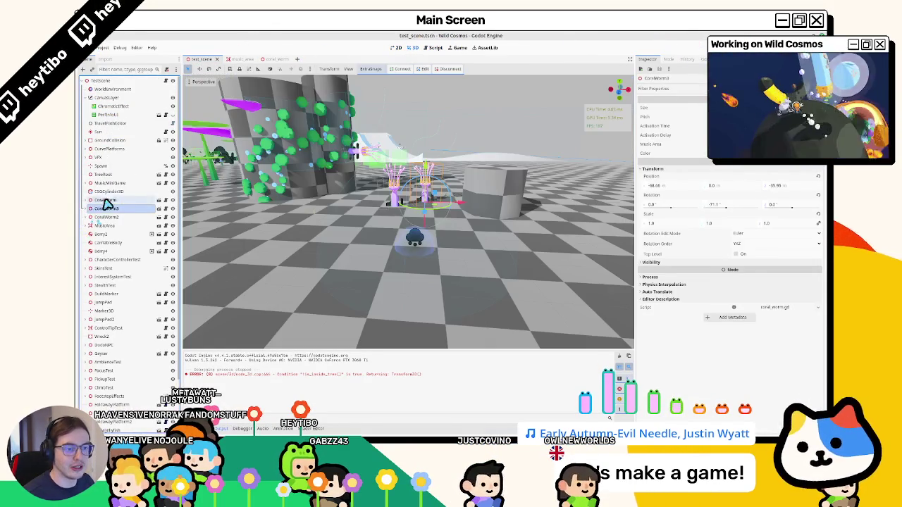
click(761, 144)
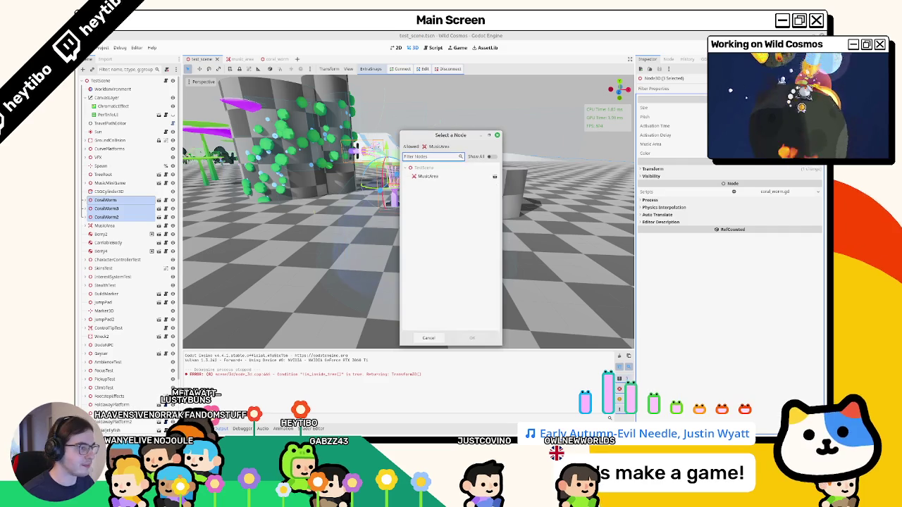
double_click(457, 180)
key(F6)
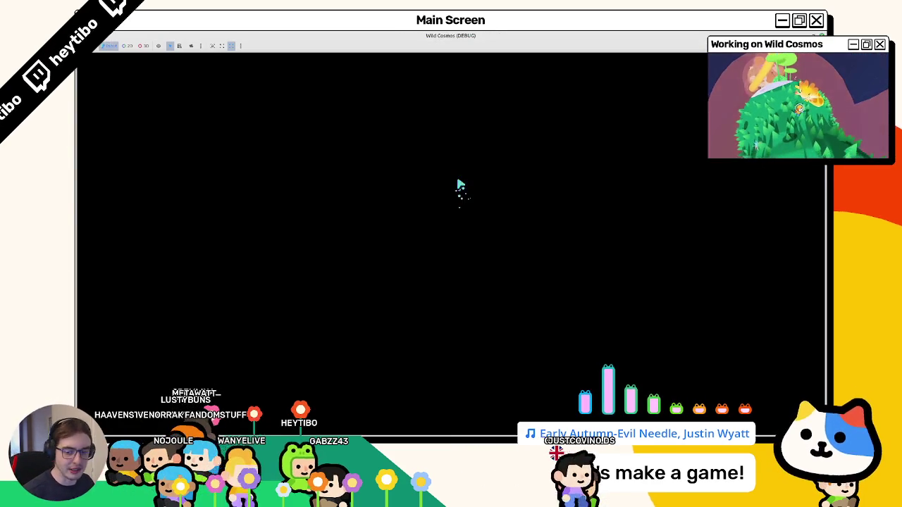
Step: Play music from the in-game tool wheel so the coral worms grow, then step onto the grey cylinder
key(Tab)
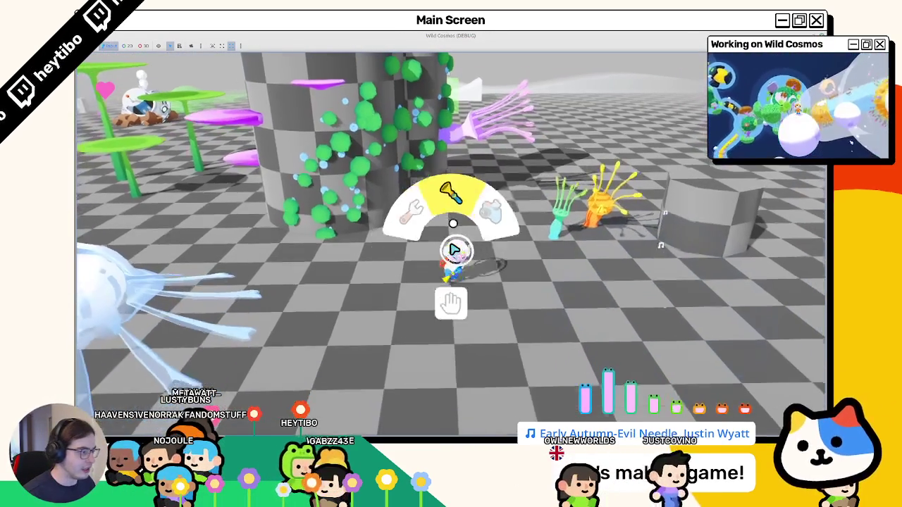
key(w)
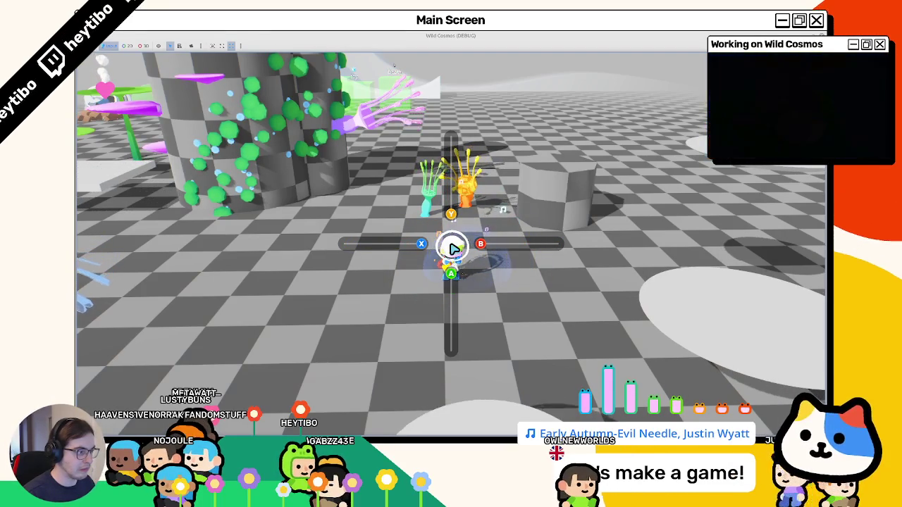
key(w)
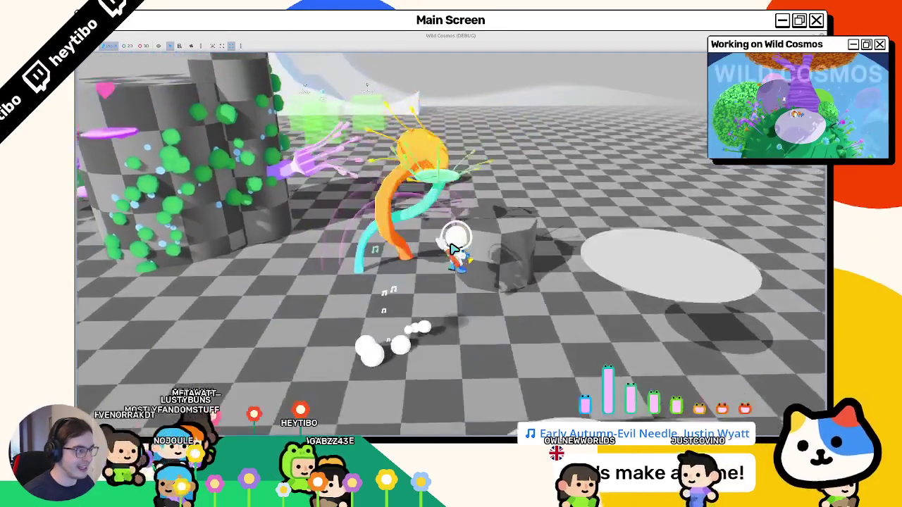
Step: Walk the astronaut past the flowers and mossy pillar, then climb onto the top of the grey pillar
key(w)
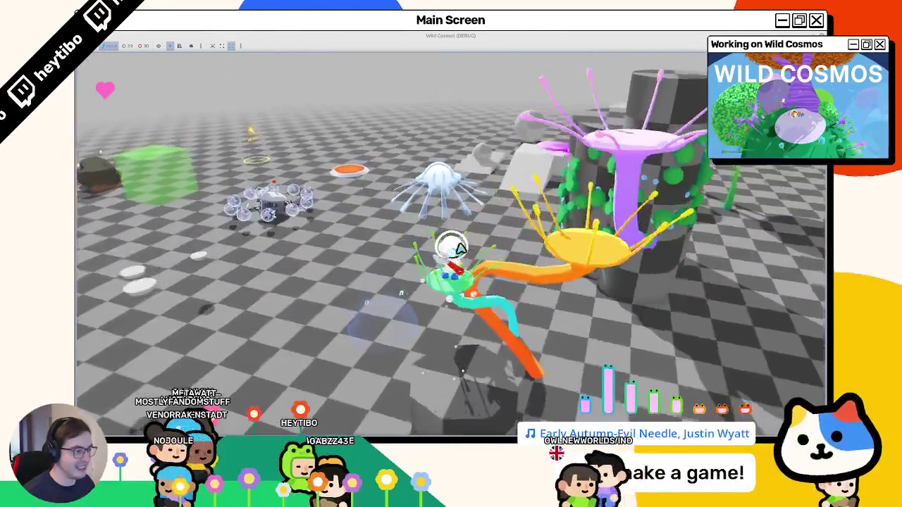
key(w)
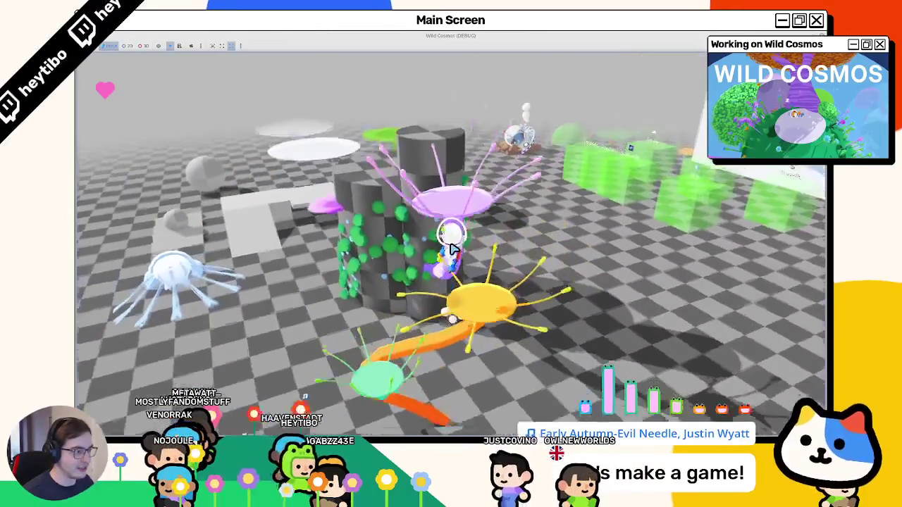
key(w)
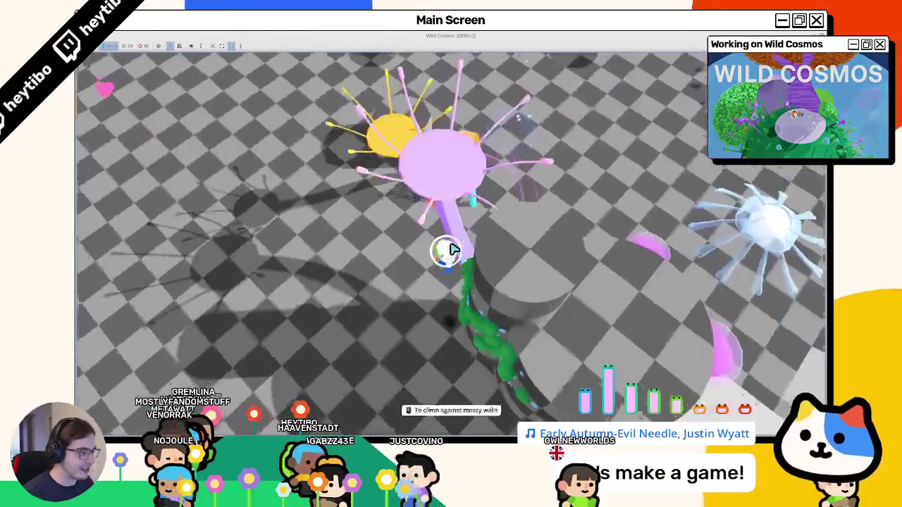
key(w)
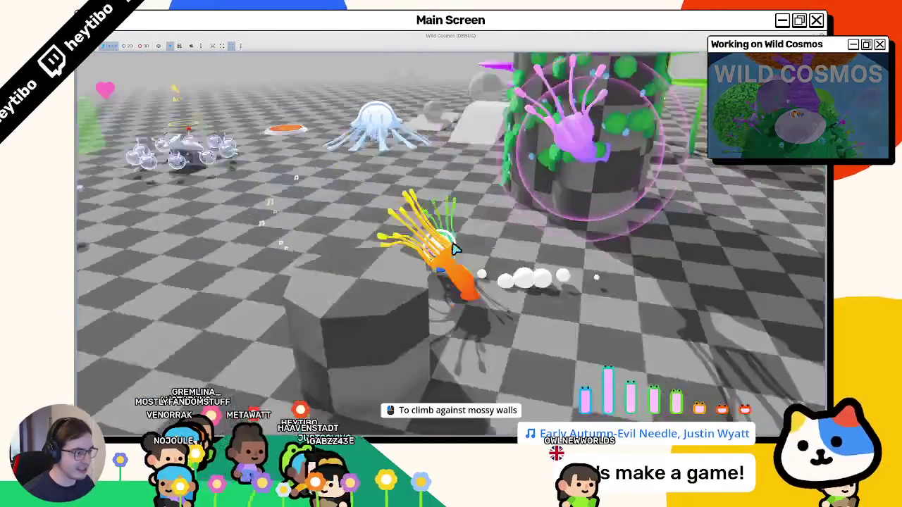
key(w)
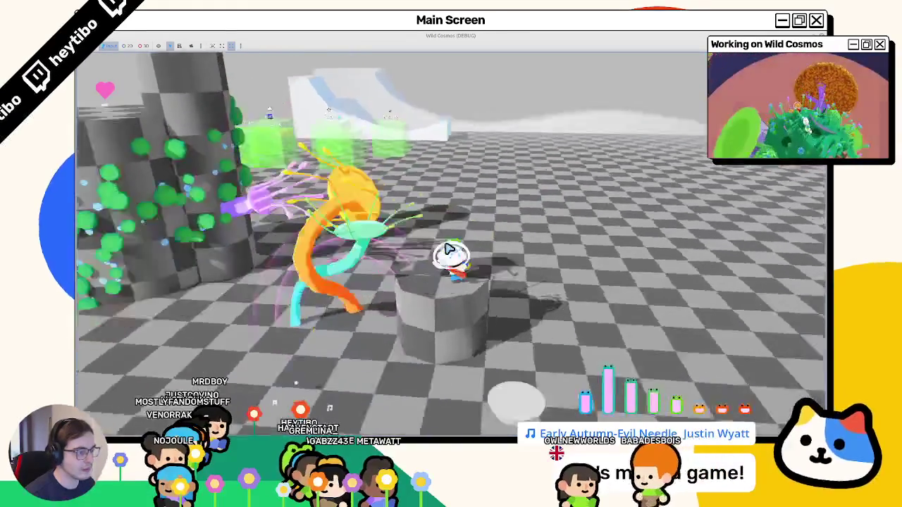
key(w)
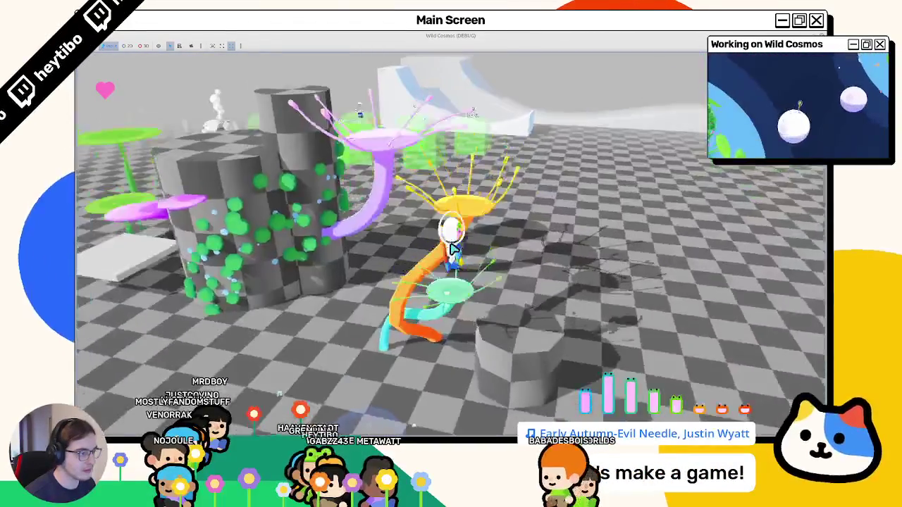
key(w)
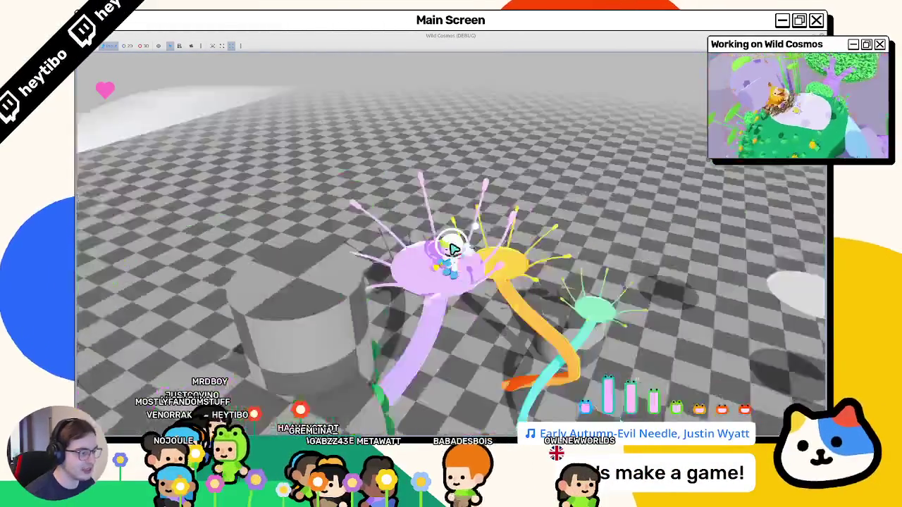
key(w)
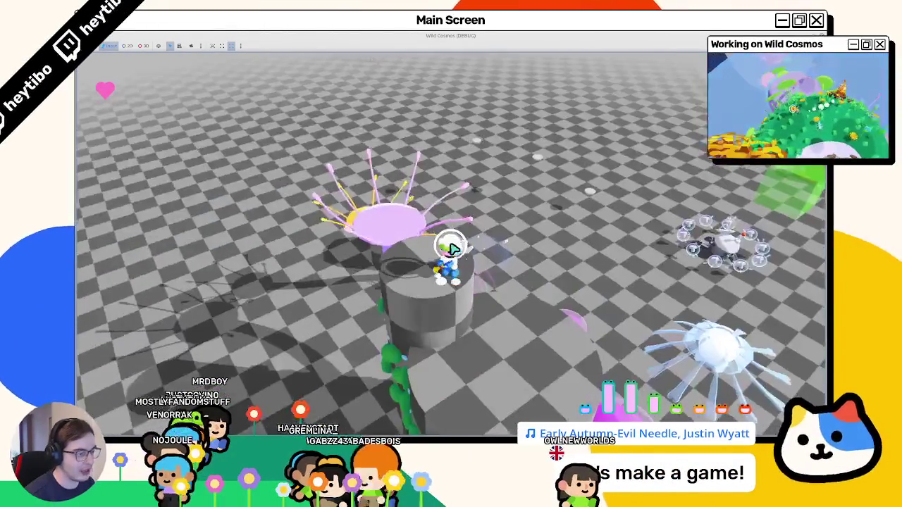
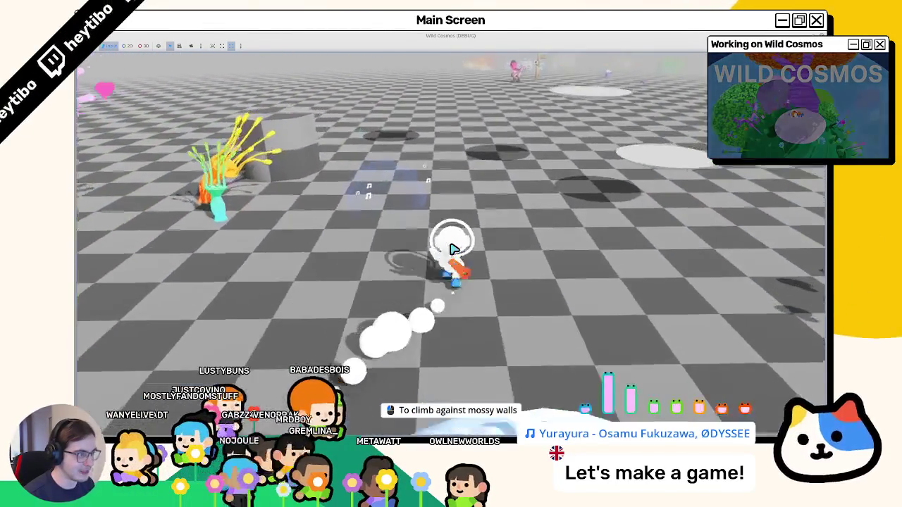
Step: Stop the game, duplicate CoralWorm into CoralWorm4, and select the mossy pillar's MeshInstance3D
key(F8)
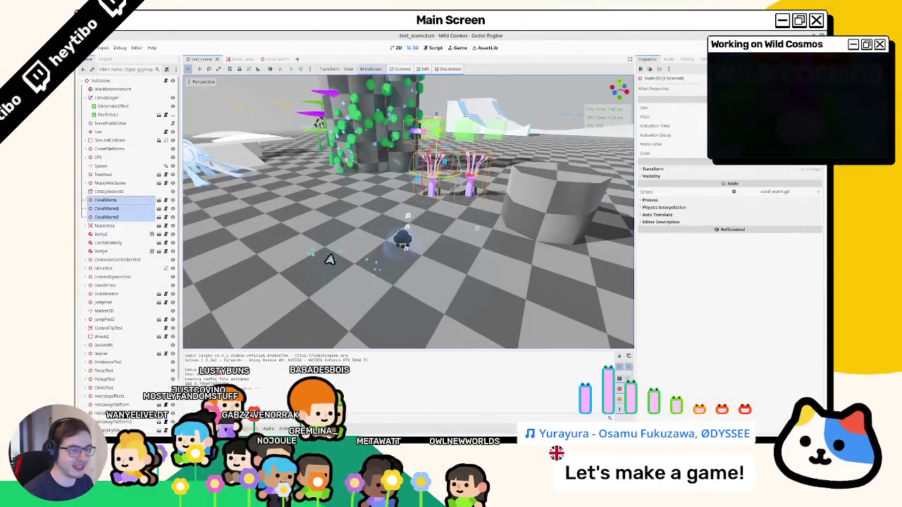
double_click(125, 201)
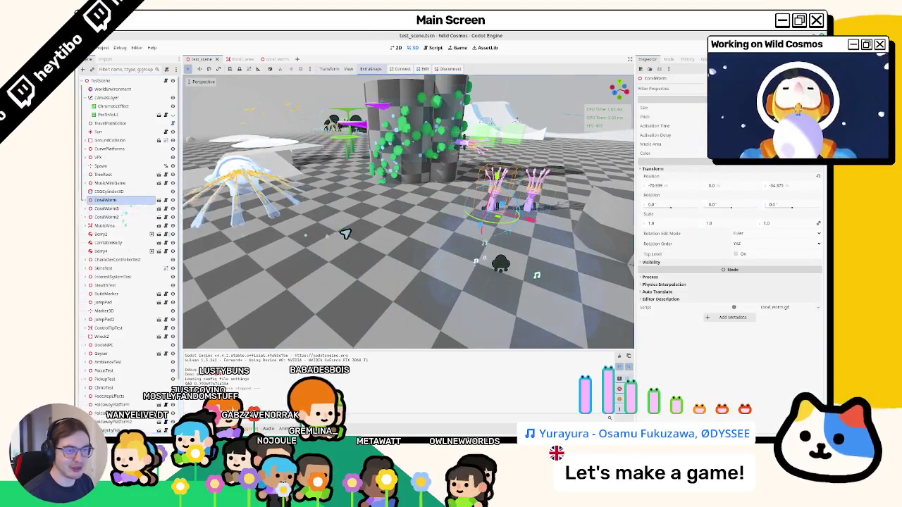
key(ctrl+d)
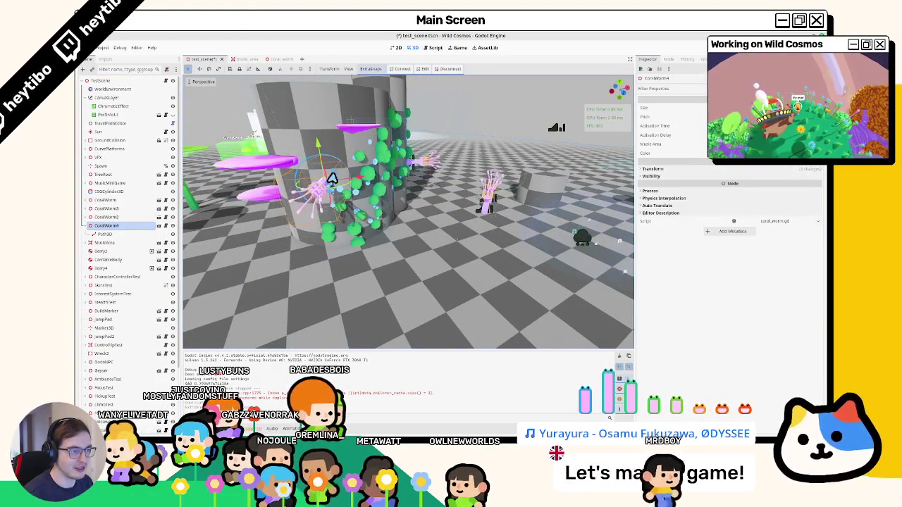
click(346, 164)
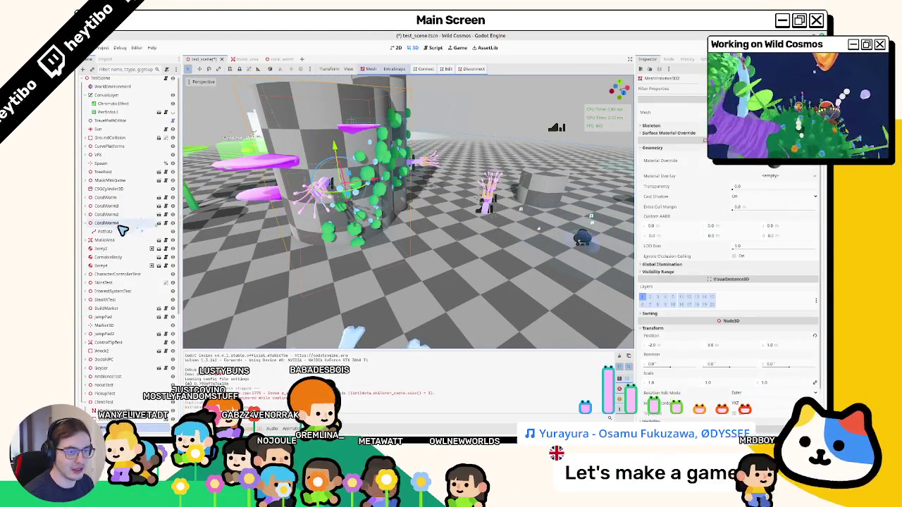